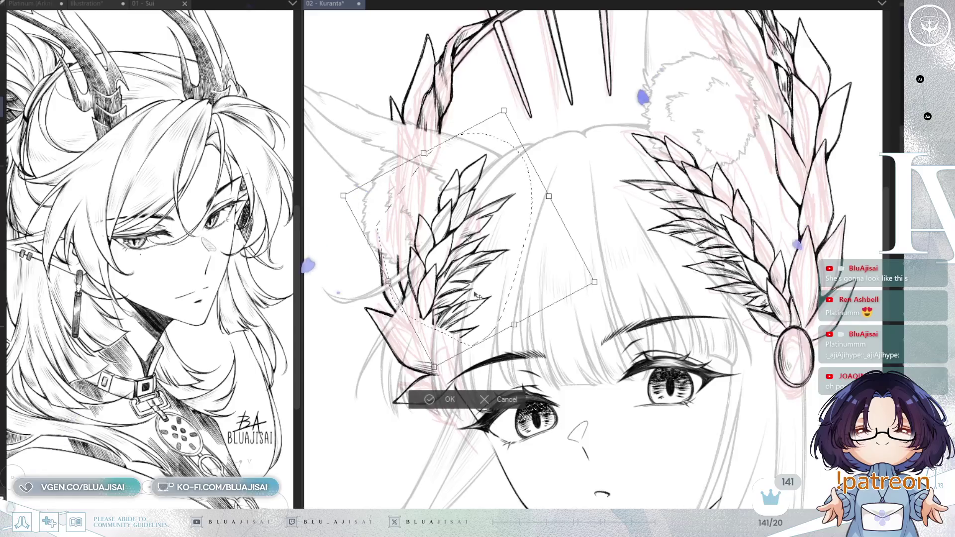
Nudge the selected left laurel leaves slightly up-left and commit their new position on the crown
left_click_drag(474, 294, 473, 294)
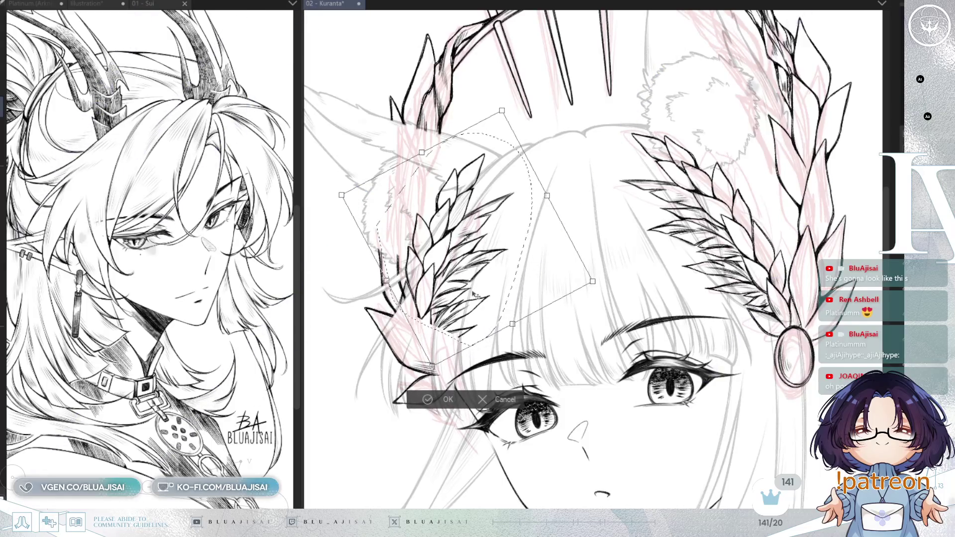
left_click(423, 399)
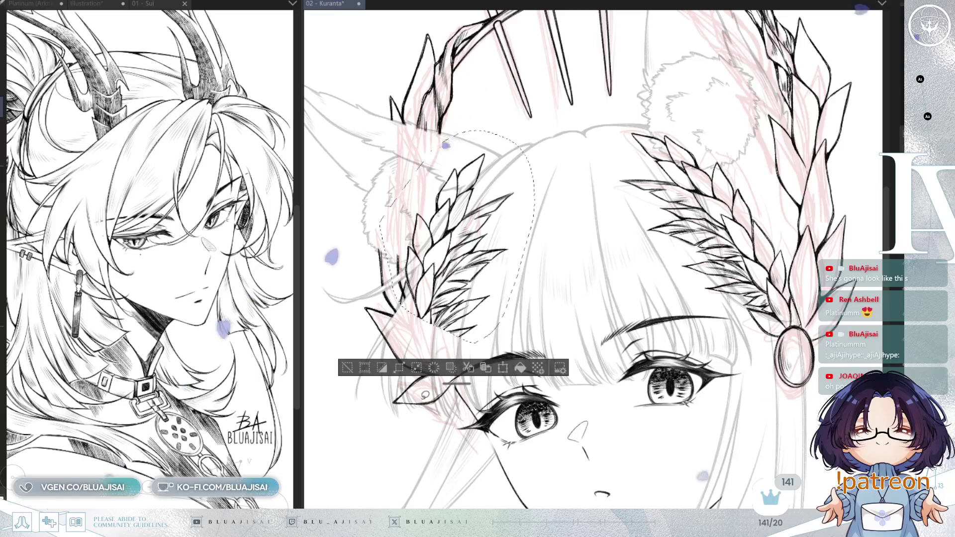
scroll(399, 299, "up", 2)
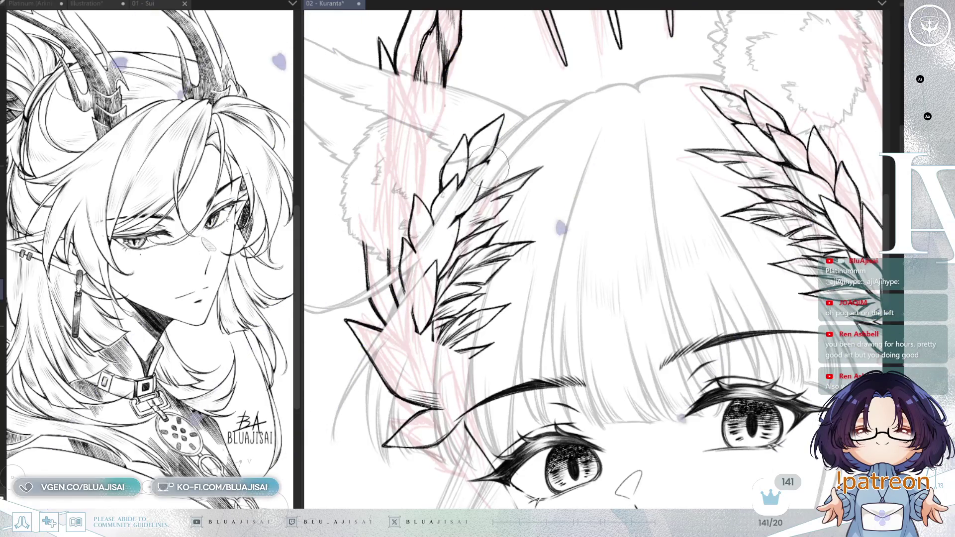
Erase the laurel stem lines, then erase the lower leaf cluster with a larger eraser
mouse_move(462, 189)
left_mouse_down()
mouse_move(495, 199)
mouse_move(486, 235)
left_mouse_up()
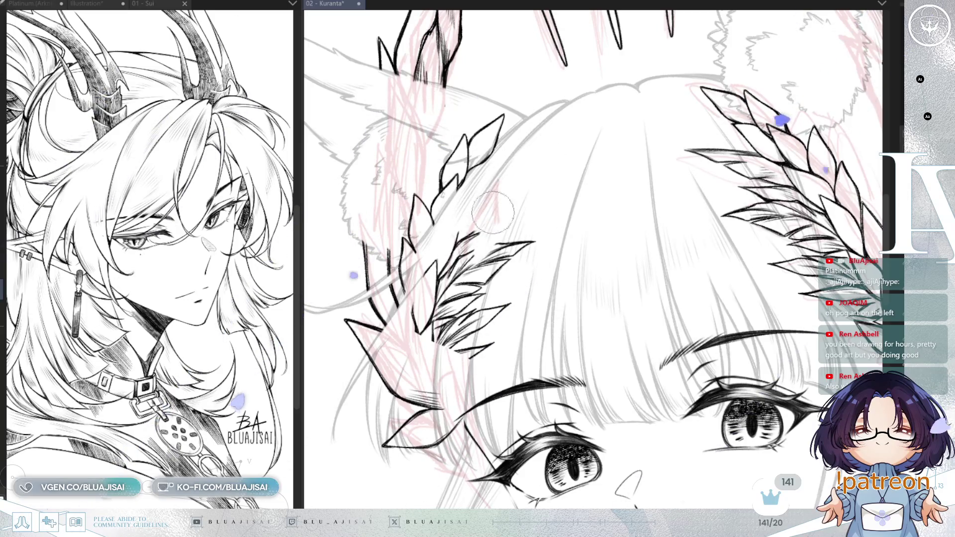
left_click_drag(552, 250, 551, 237)
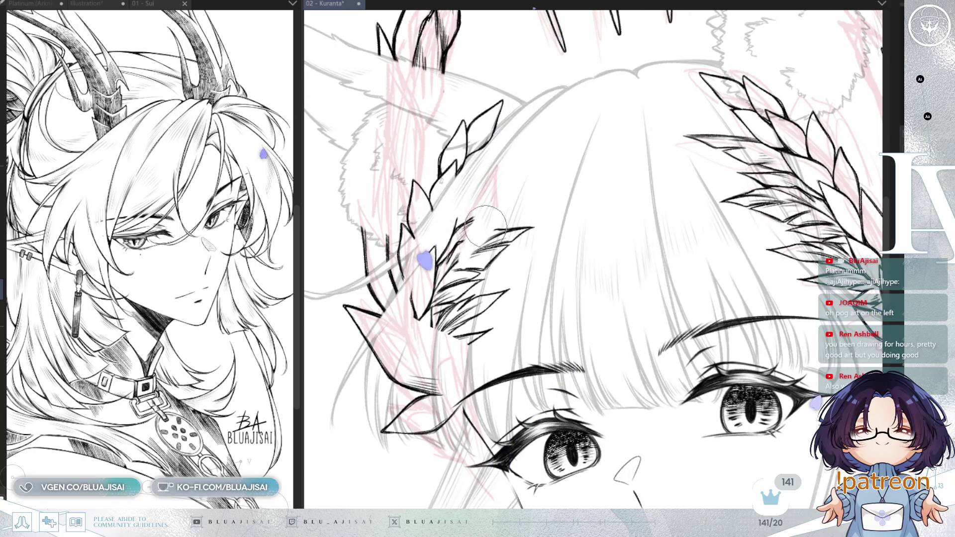
key("bracketright")
key("bracketright")
key("bracketright")
mouse_move(422, 276)
left_mouse_down()
mouse_move(418, 319)
mouse_move(493, 269)
left_mouse_up()
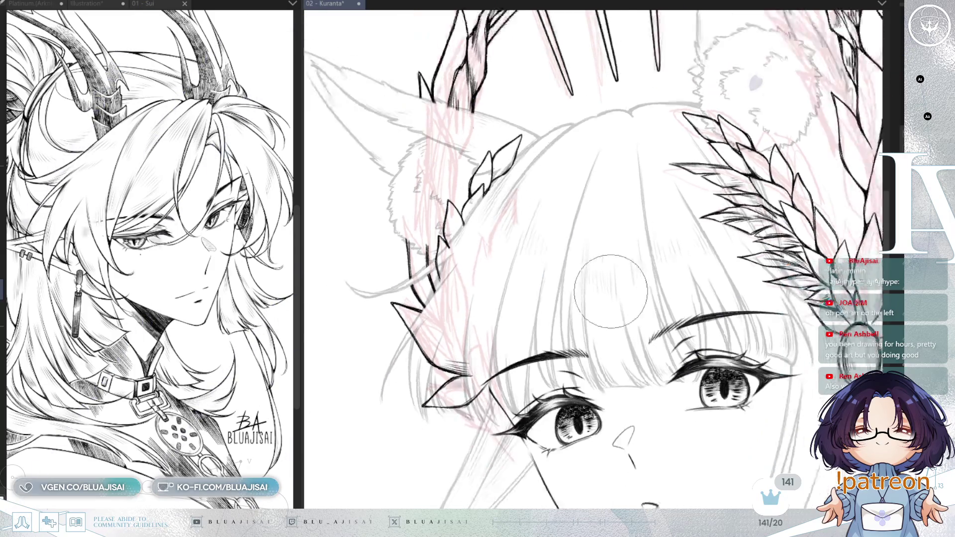
scroll(631, 268, "down", 3)
scroll(672, 260, "down", 2)
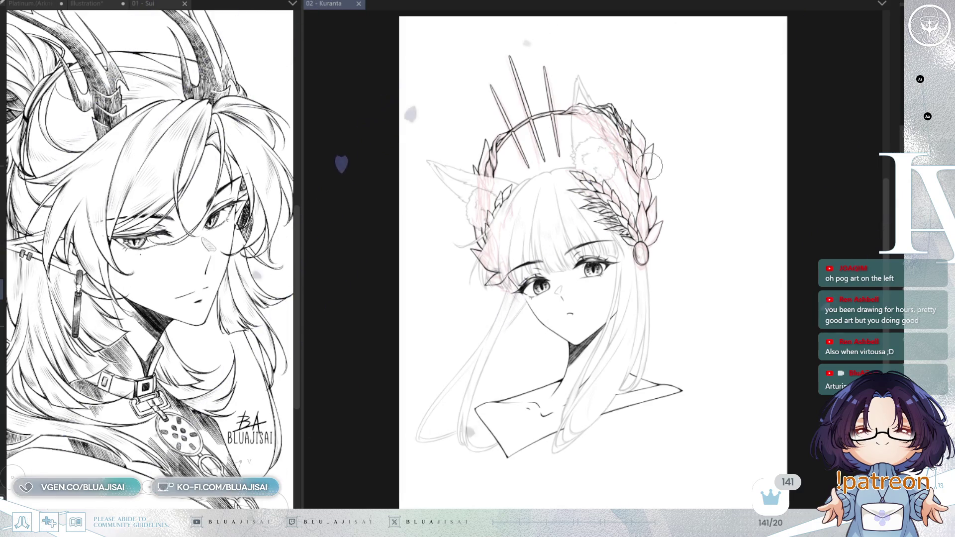
Zoom in and pan to frame the inked bangs, fluffy left ear and eyes
key("ctrl+plus")
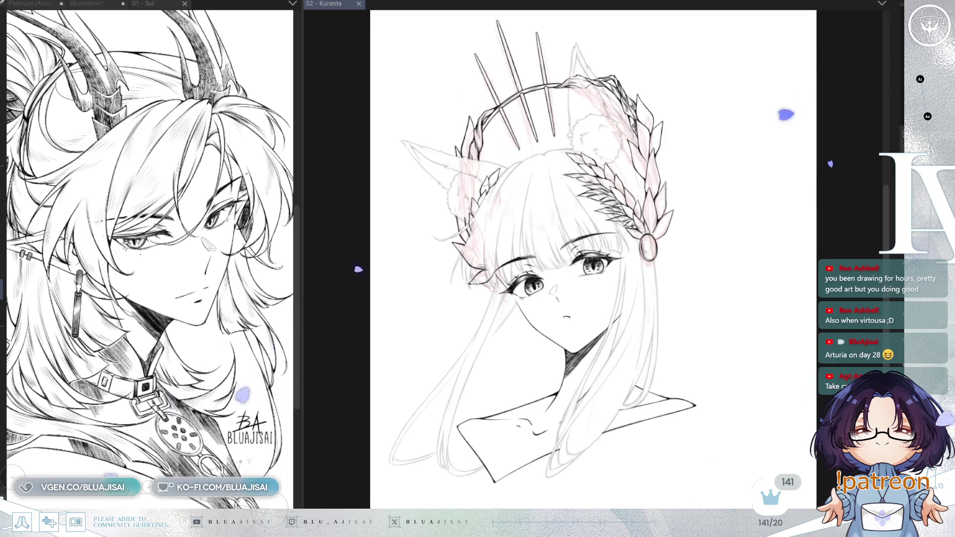
scroll(524, 179, "up", 5)
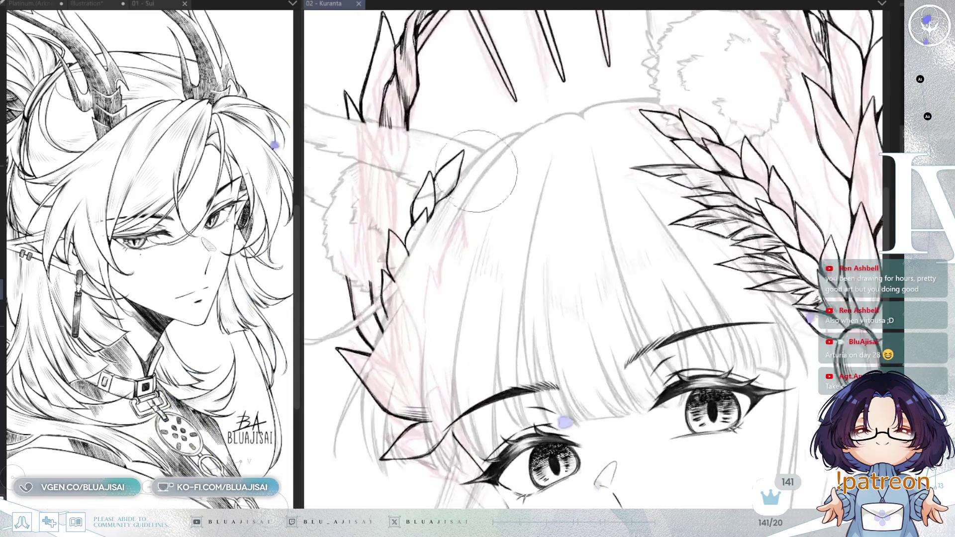
left_click_drag(454, 121, 526, 203)
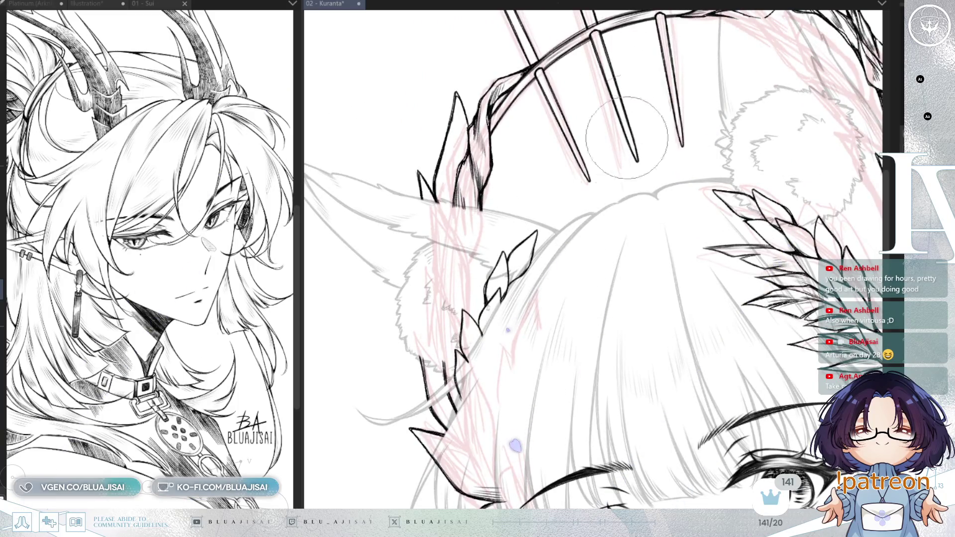
left_click_drag(515, 446, 497, 259)
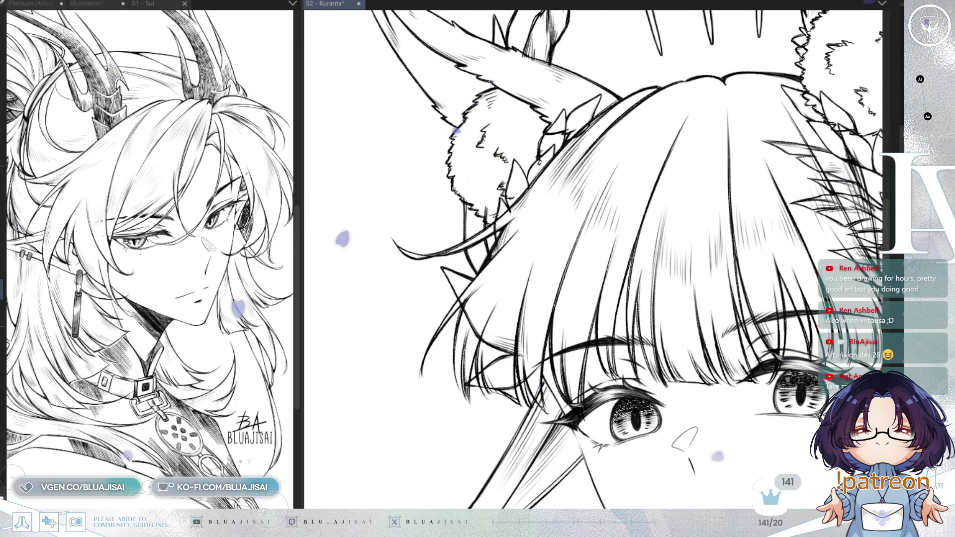
Ink fine hair strands on the bangs near the left ear with a smaller pen
scroll(468, 129, "up", 2)
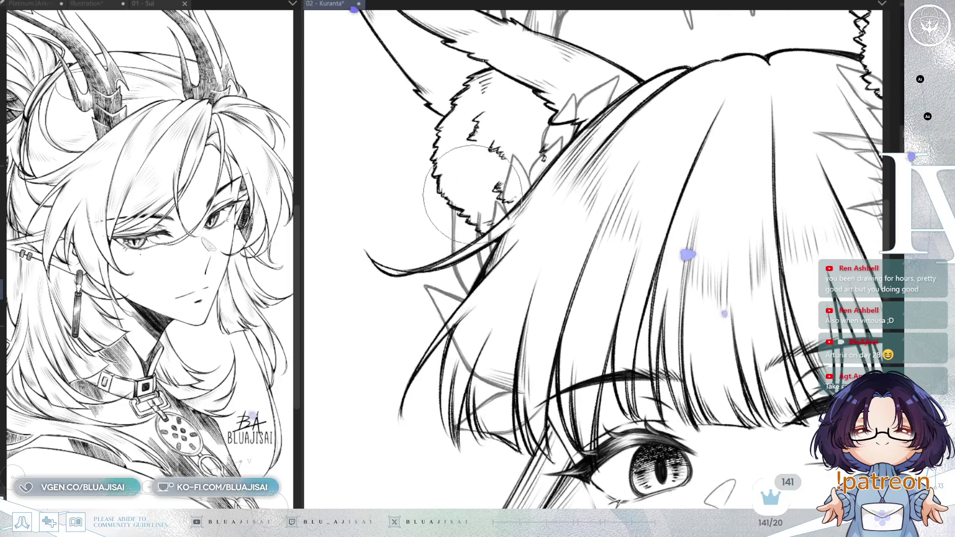
key("bracketleft")
key("bracketleft")
key("bracketleft")
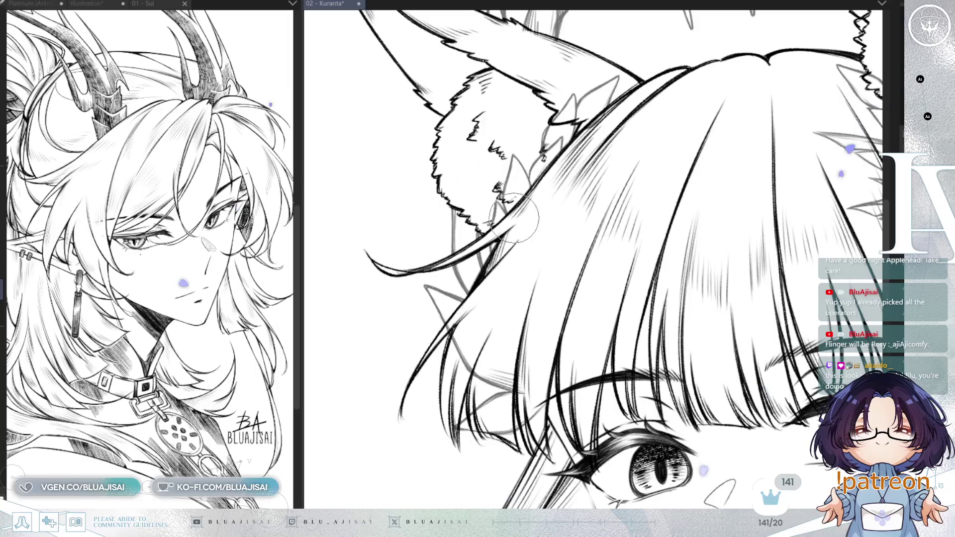
scroll(543, 186, "down", 2)
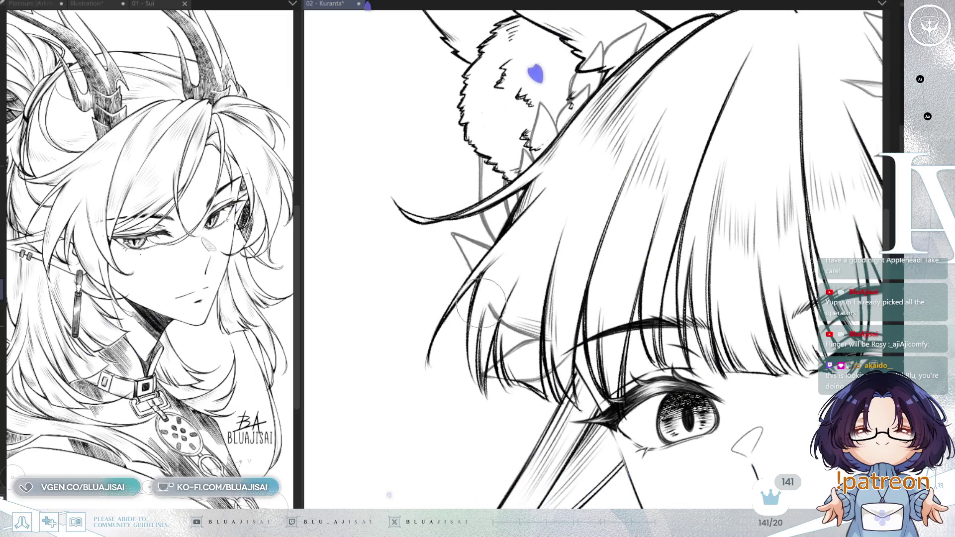
mouse_move(438, 229)
left_mouse_down()
mouse_move(568, 319)
mouse_move(463, 293)
left_mouse_up()
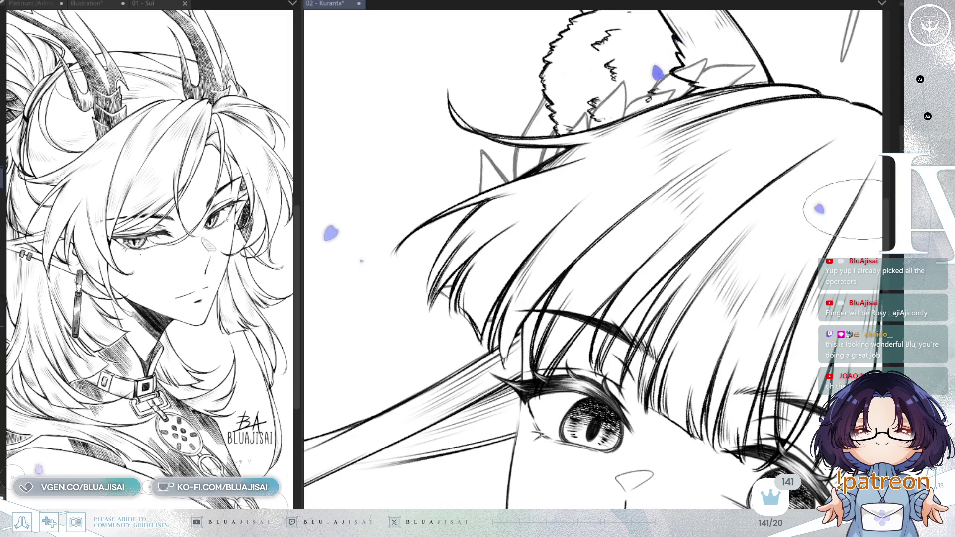
Shade the bang strands with dense fine hatching down to the lashes above the eye
scroll(495, 361, "up", 2)
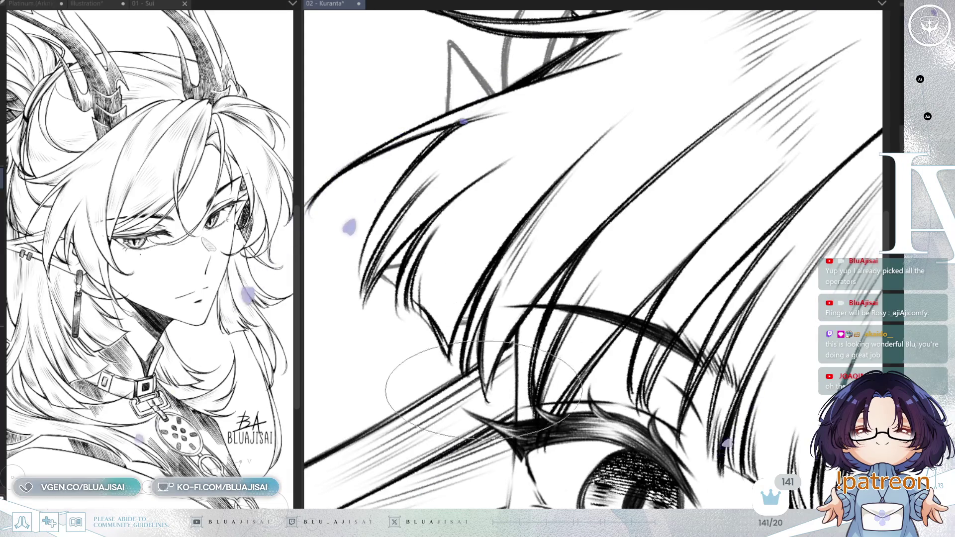
scroll(561, 308, "down", 2)
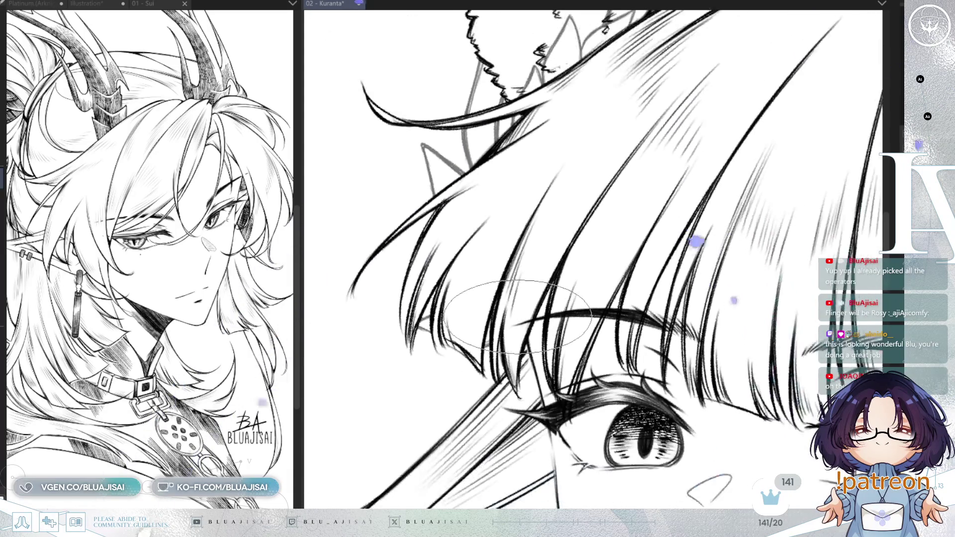
left_click_drag(561, 309, 567, 305)
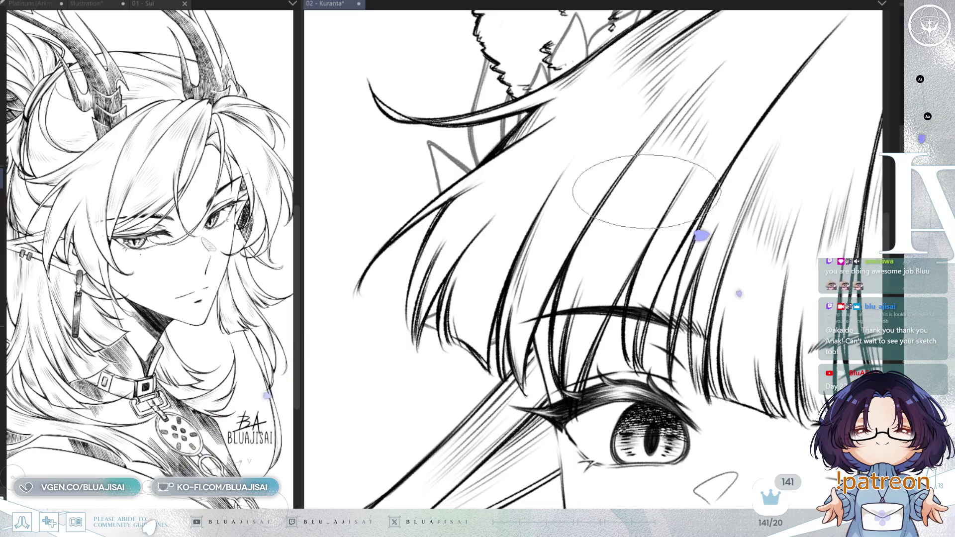
mouse_move(646, 192)
left_mouse_down()
mouse_move(686, 200)
mouse_move(695, 321)
left_mouse_up()
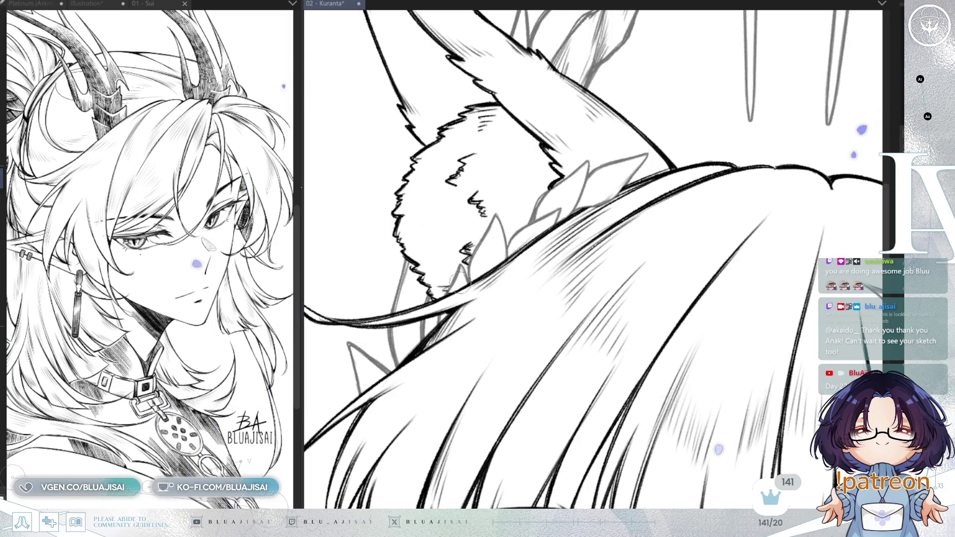
Zoom, pan and rotate the view onto the left laurel branch and neighbouring bangs
scroll(574, 199, "down", 2)
mouse_move(702, 202)
left_mouse_down()
mouse_move(625, 255)
mouse_move(607, 348)
left_mouse_up()
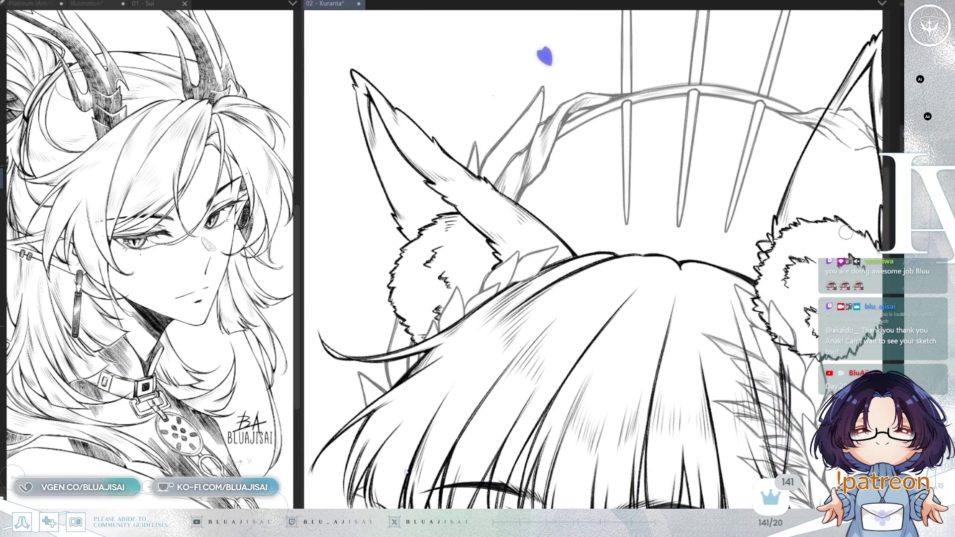
scroll(821, 238, "up", 4)
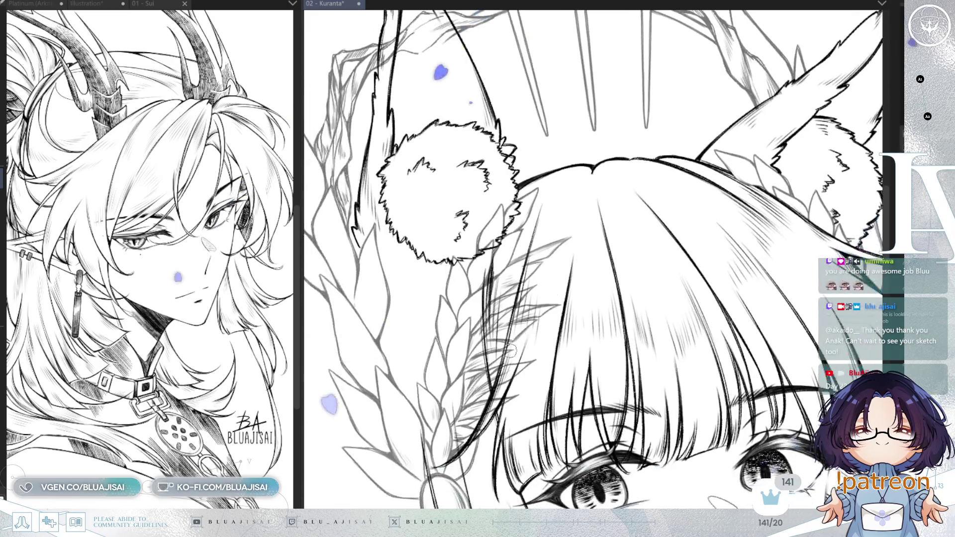
scroll(501, 361, "up", 1)
scroll(501, 361, "up", 2)
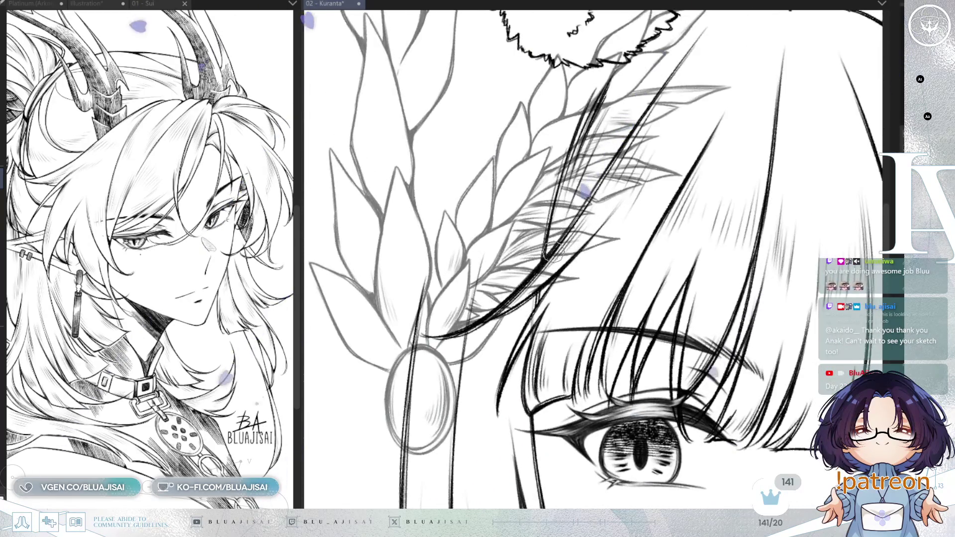
left_click_drag(577, 268, 552, 316)
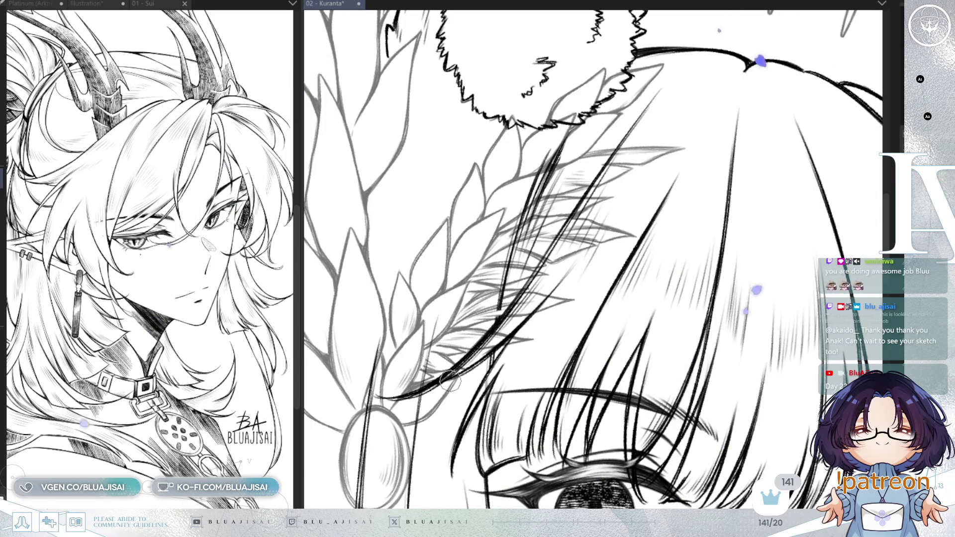
left_click_drag(473, 348, 499, 324)
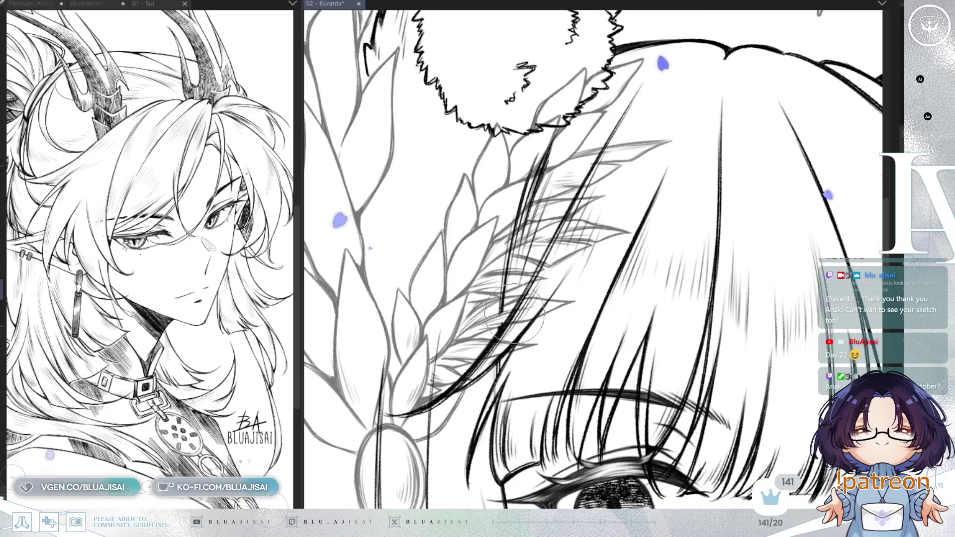
Erase the dark hatching strokes where the laurel meets the bangs
key("bracketright")
key("bracketleft")
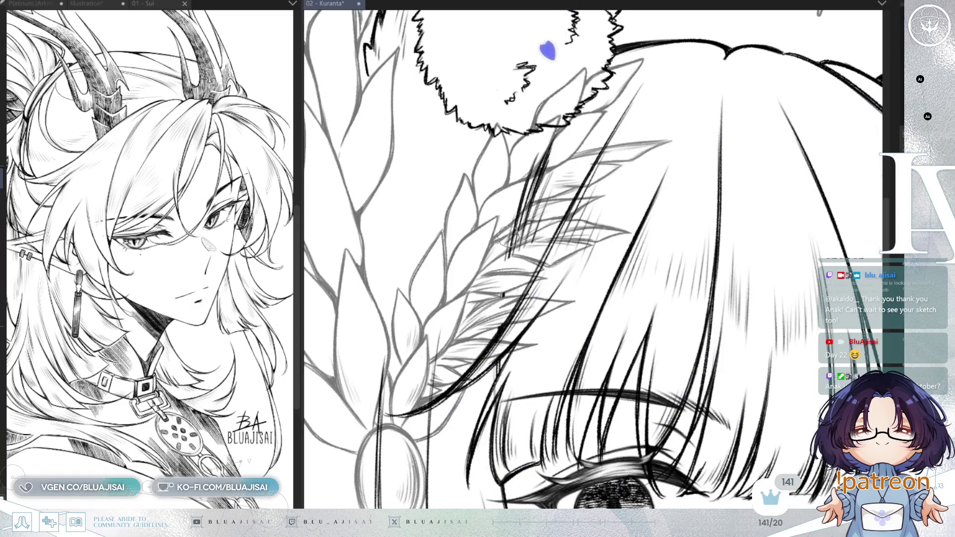
left_click_drag(507, 258, 504, 273)
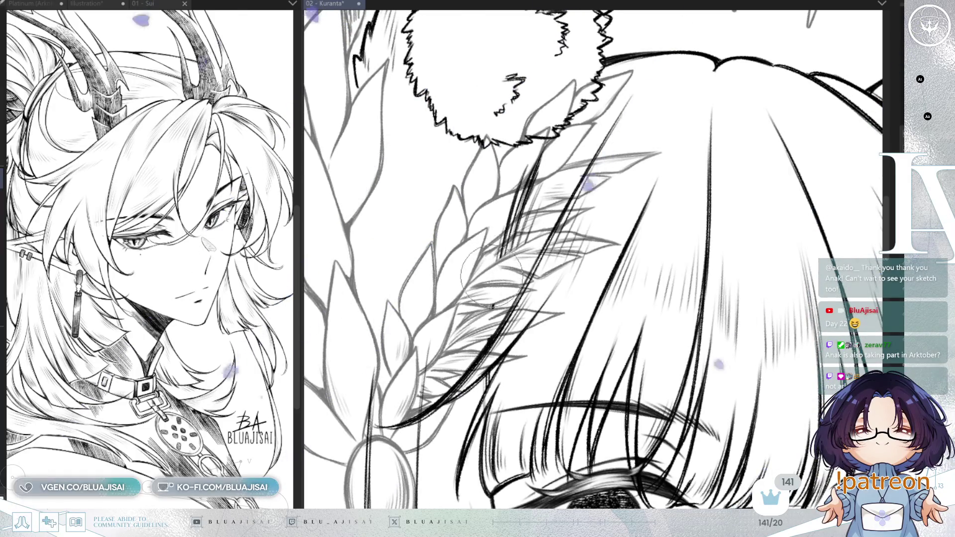
mouse_move(498, 264)
left_mouse_down()
mouse_move(505, 214)
mouse_move(546, 152)
mouse_move(483, 224)
left_mouse_up()
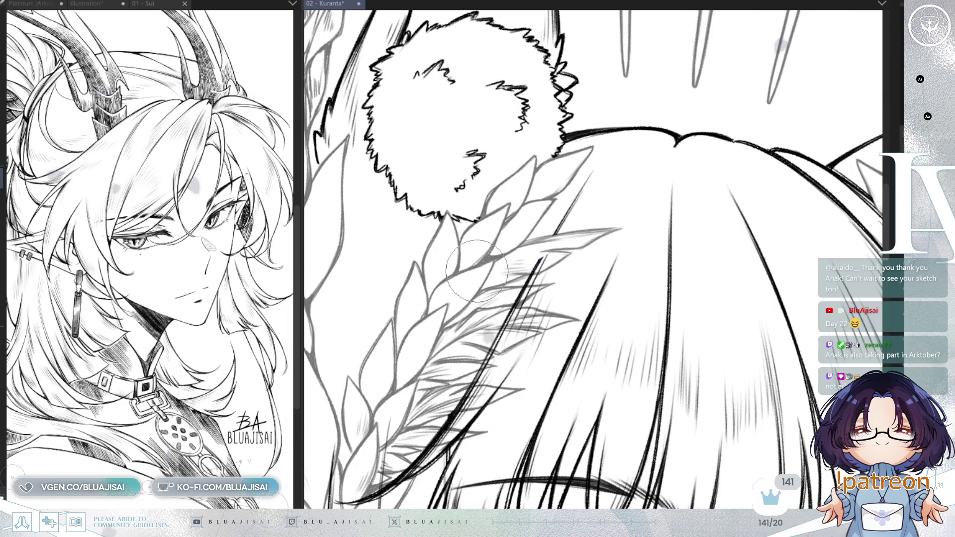
Ink fine hatching along the laurel leaves and the bangs with a larger pen
left_click_drag(477, 260, 492, 221)
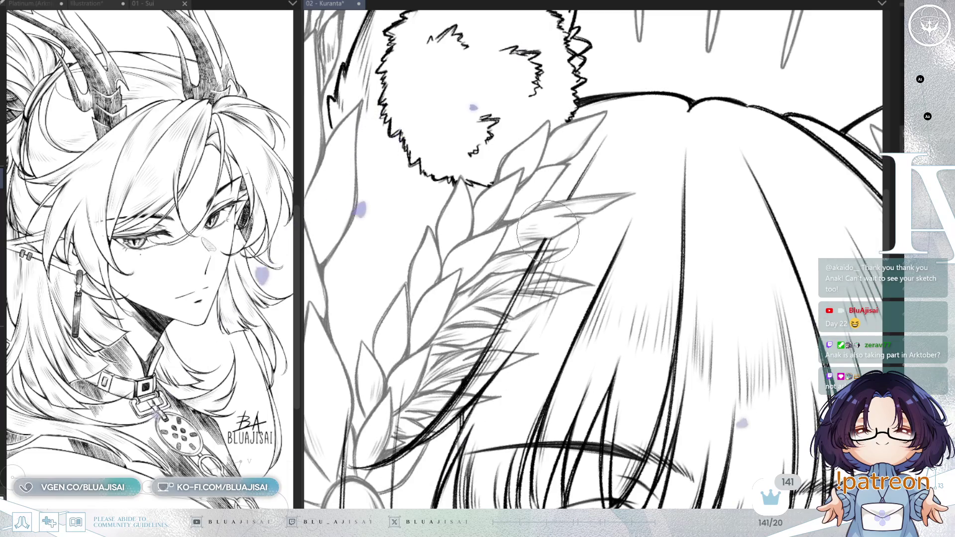
key("]")
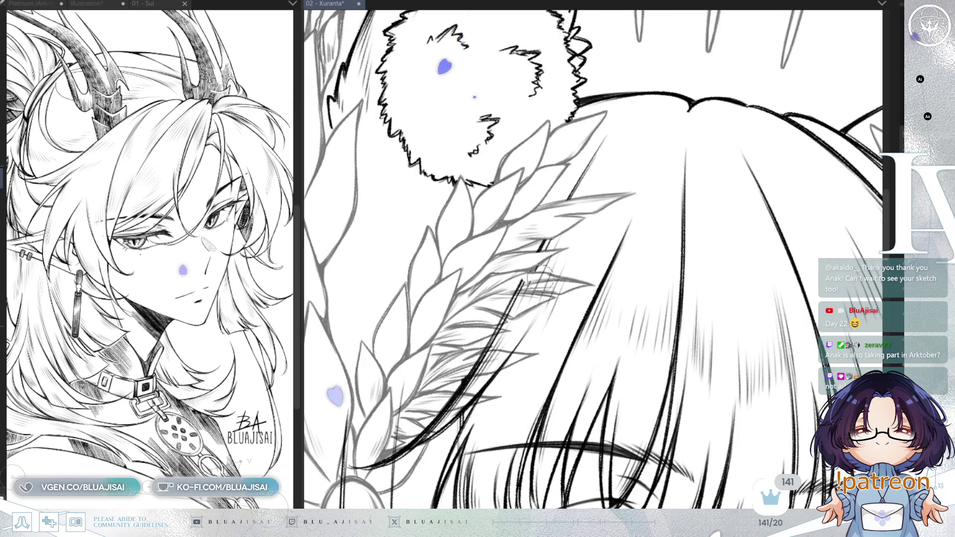
key("minus")
key("minus")
left_click_drag(577, 305, 591, 239)
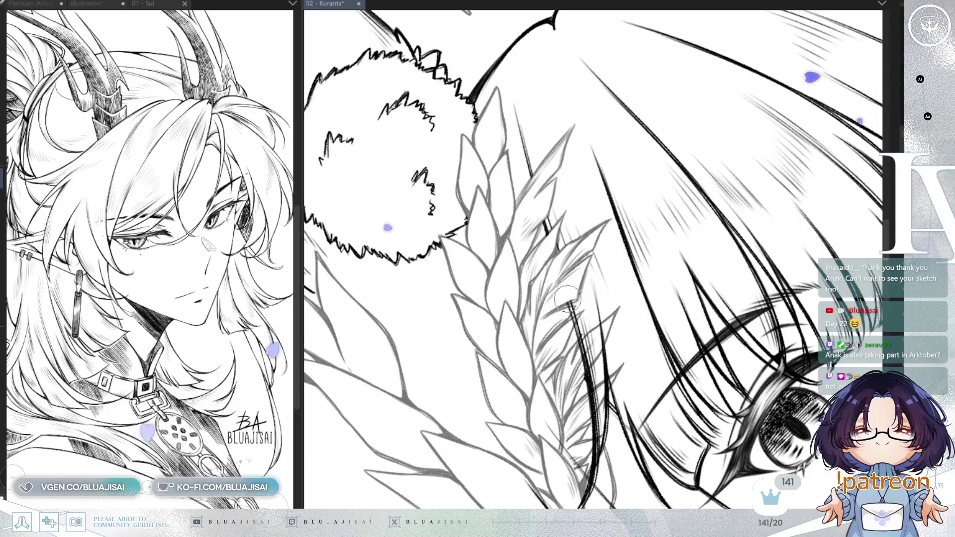
left_click_drag(567, 301, 640, 254)
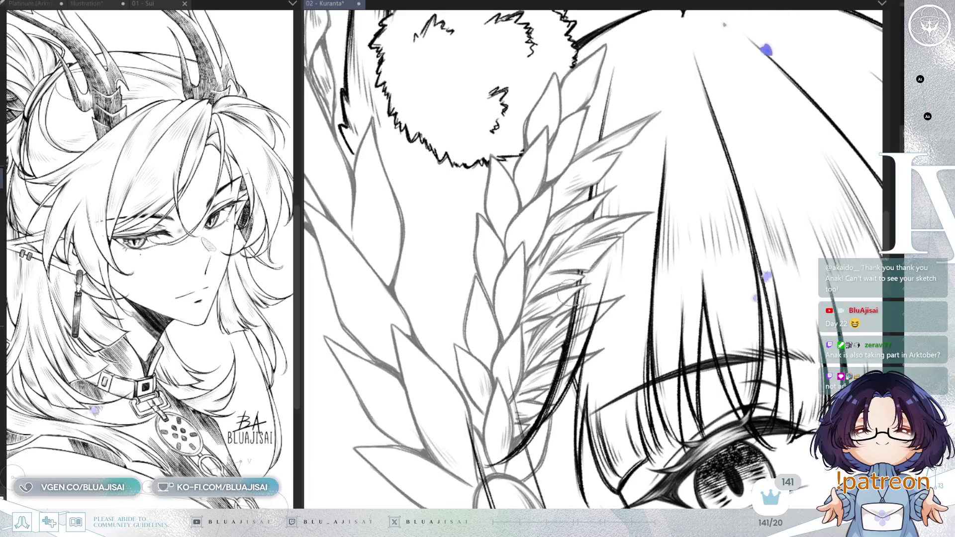
mouse_move(588, 259)
left_mouse_down()
mouse_move(605, 247)
mouse_move(633, 250)
mouse_move(575, 289)
left_mouse_up()
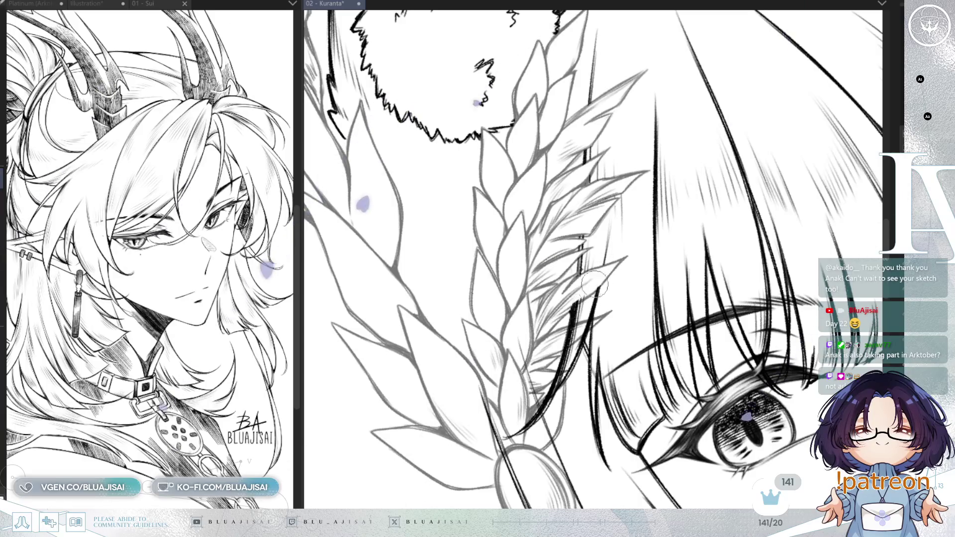
mouse_move(596, 284)
left_mouse_down()
mouse_move(675, 217)
mouse_move(538, 228)
mouse_move(610, 282)
left_mouse_up()
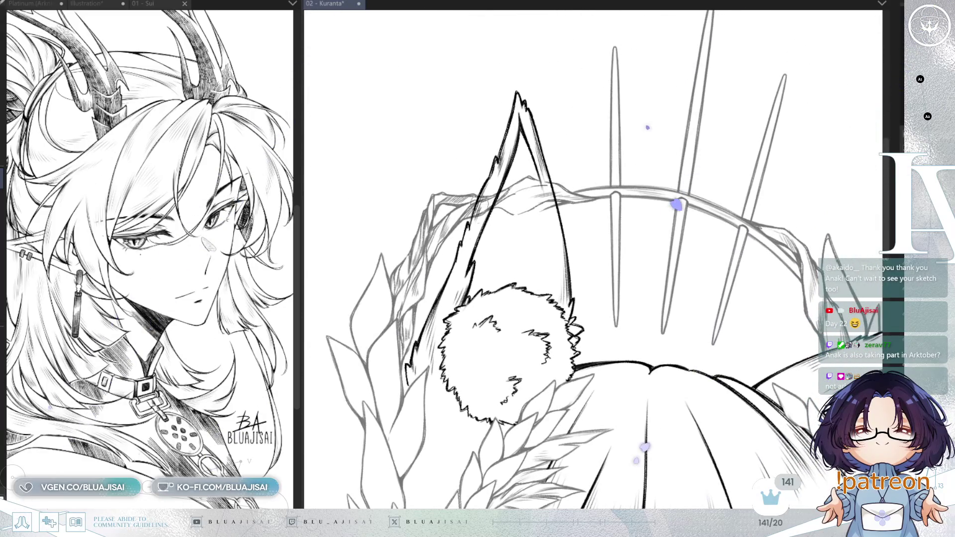
mouse_move(555, 388)
left_mouse_down()
mouse_move(532, 149)
mouse_move(511, 118)
left_mouse_up()
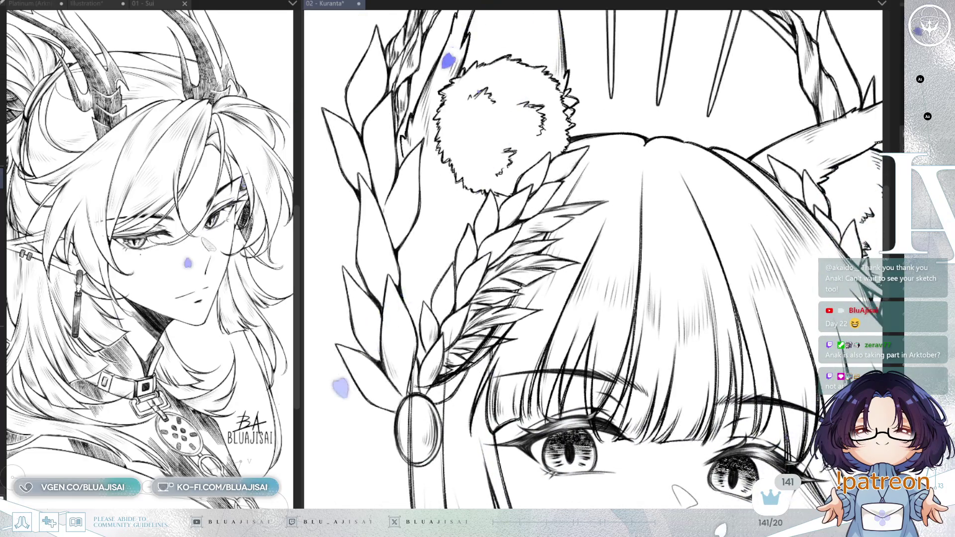
scroll(497, 309, "up", 3)
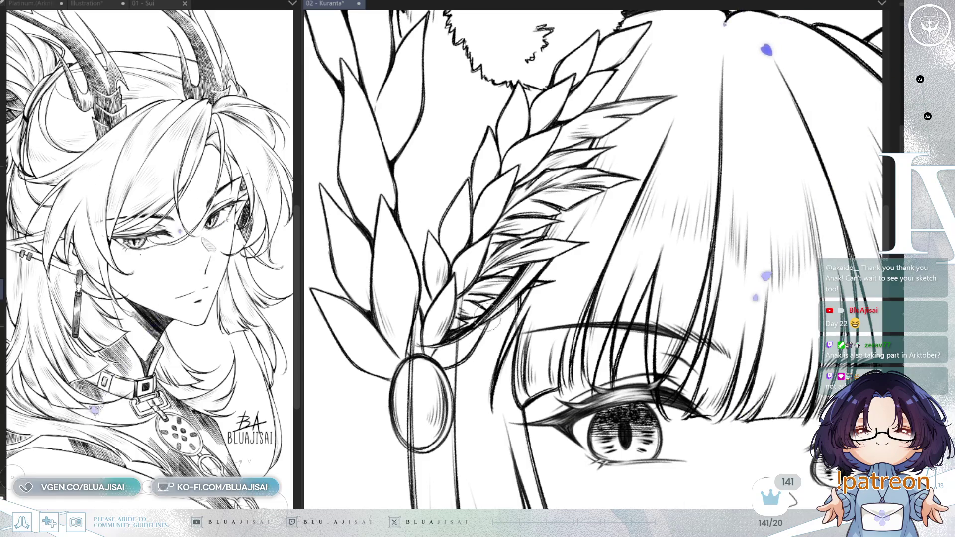
Erase the stray lines inside the fluffy ear near the crown spikes
left_click_drag(488, 318, 528, 211)
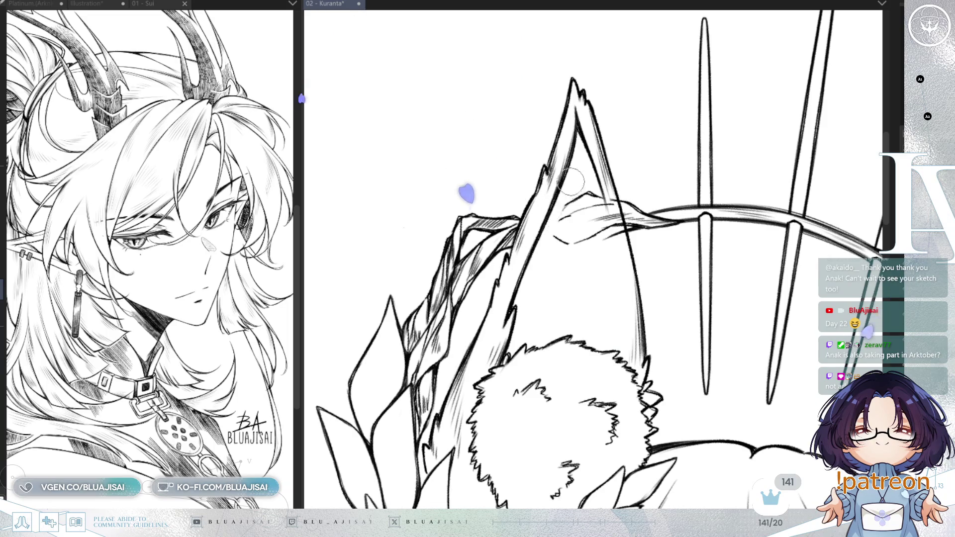
mouse_move(553, 195)
left_mouse_down()
mouse_move(592, 196)
mouse_move(617, 219)
mouse_move(616, 241)
mouse_move(627, 214)
left_mouse_up()
left_click_drag(716, 161, 656, 302)
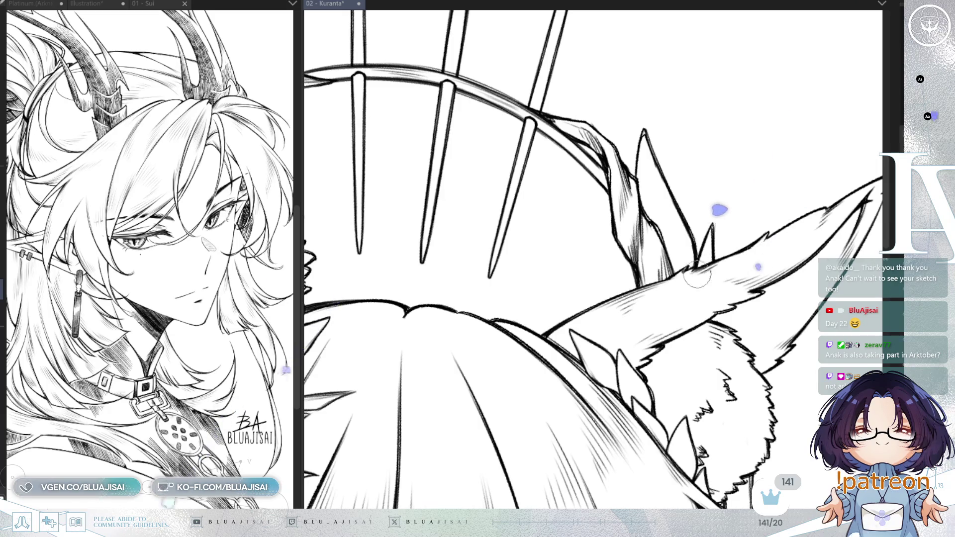
left_click_drag(672, 287, 785, 244)
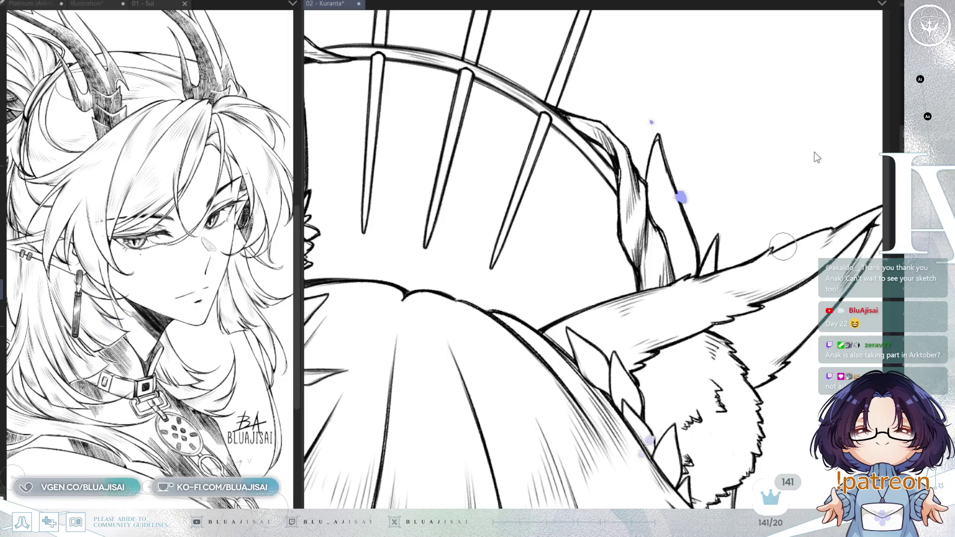
Pan around and zoom out to fit the whole head-and-shoulders lineart
scroll(766, 209, "down", 10)
scroll(765, 210, "right", 10)
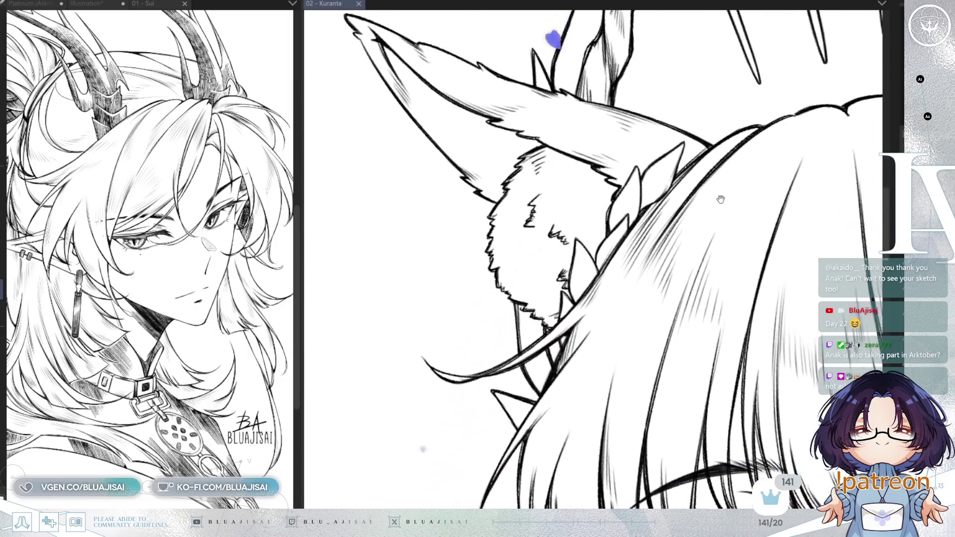
scroll(788, 210, "down", 5)
scroll(788, 211, "left", 5)
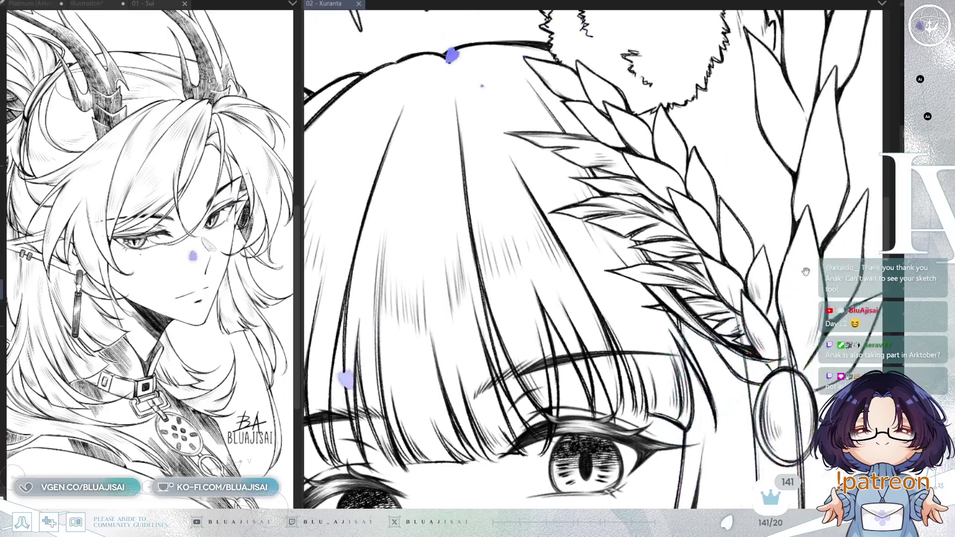
scroll(841, 232, "up", 10)
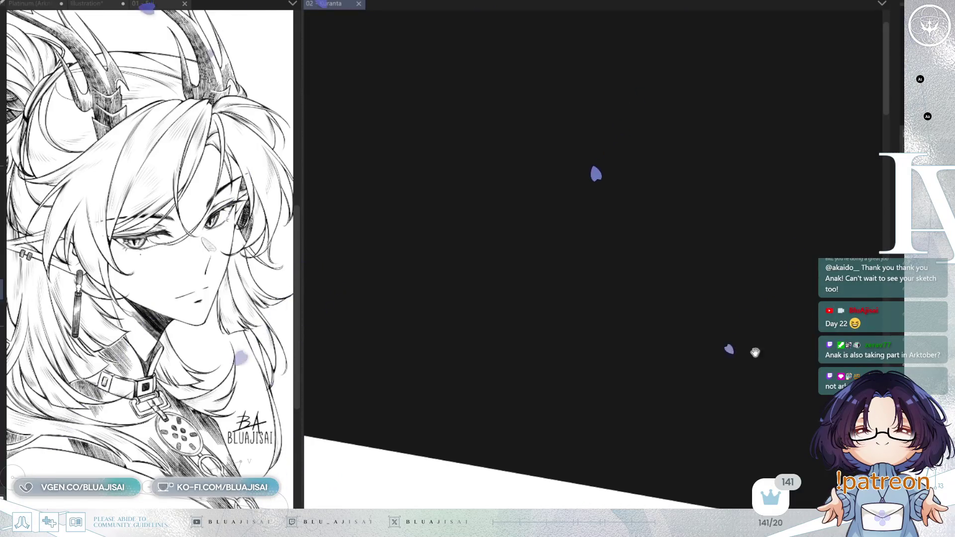
scroll(756, 352, "down", 10)
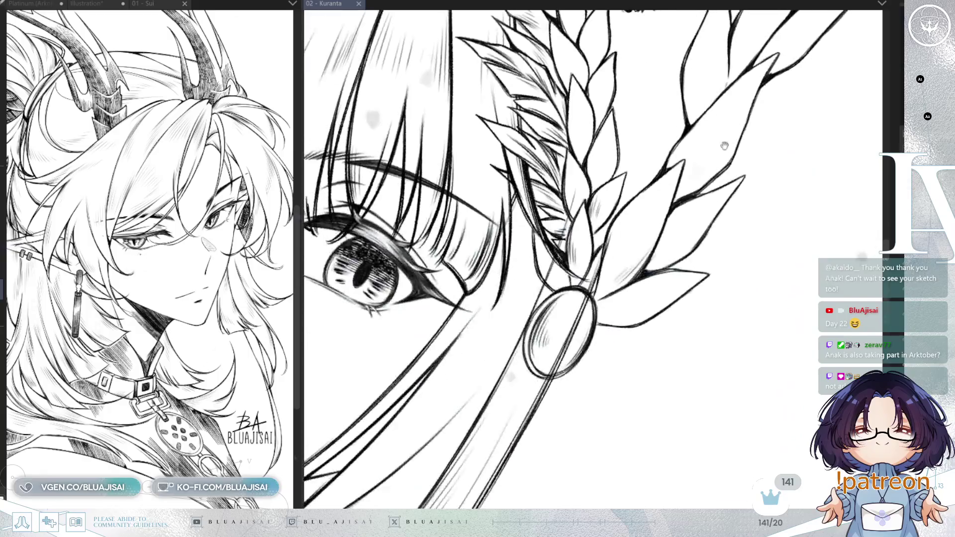
scroll(725, 145, "up", 3)
scroll(725, 145, "left", 3)
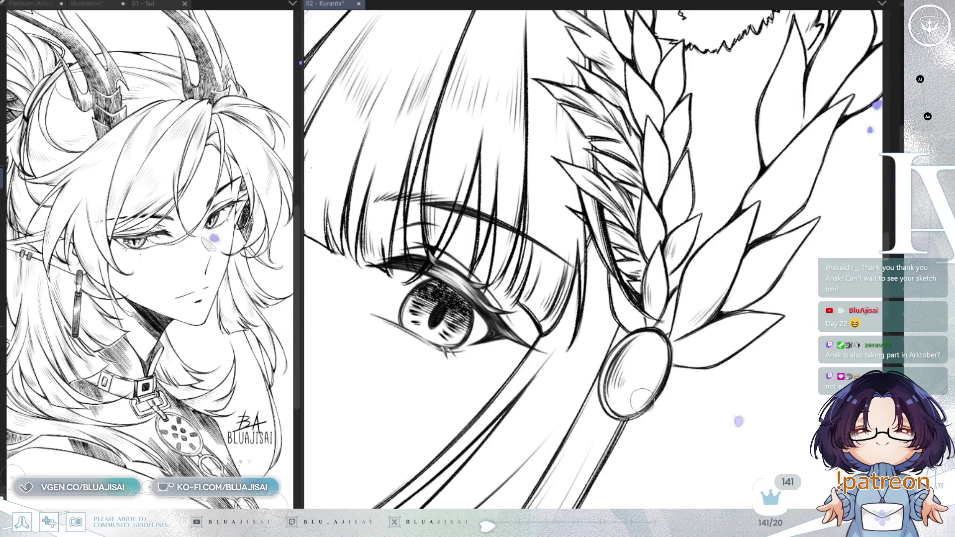
scroll(778, 149, "down", 4)
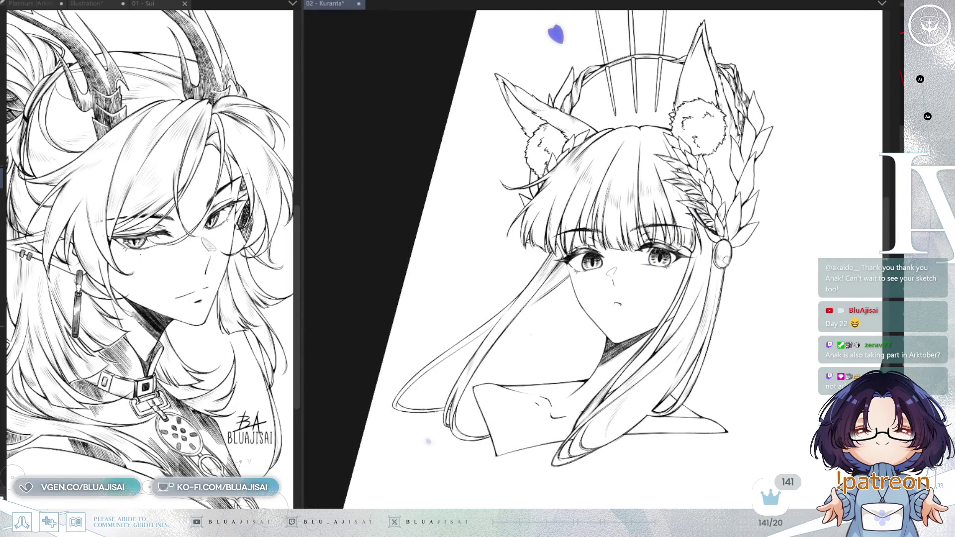
Rotate the canvas back to near upright and bring back the pink sketch
scroll(738, 258, "up", 3)
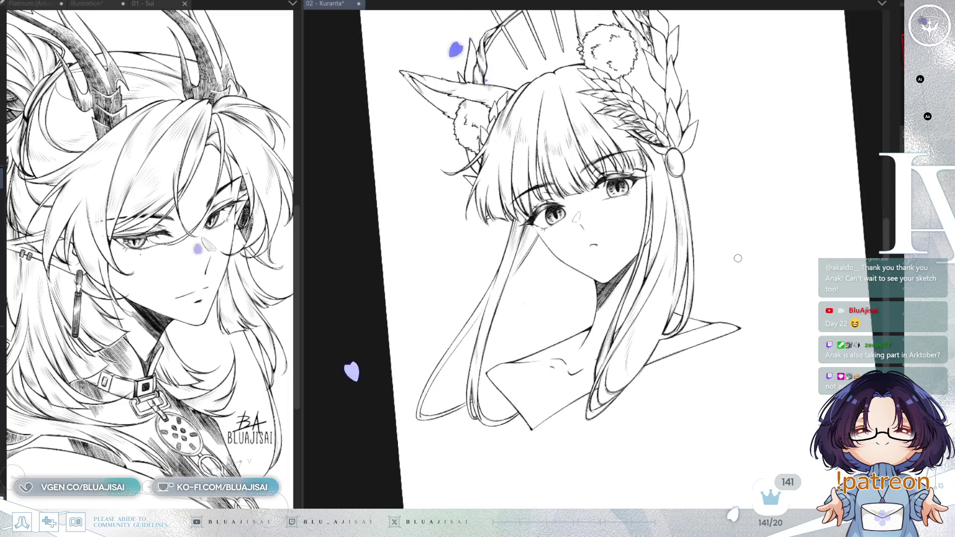
mouse_move(738, 258)
left_mouse_down()
mouse_move(748, 249)
mouse_move(730, 334)
left_mouse_up()
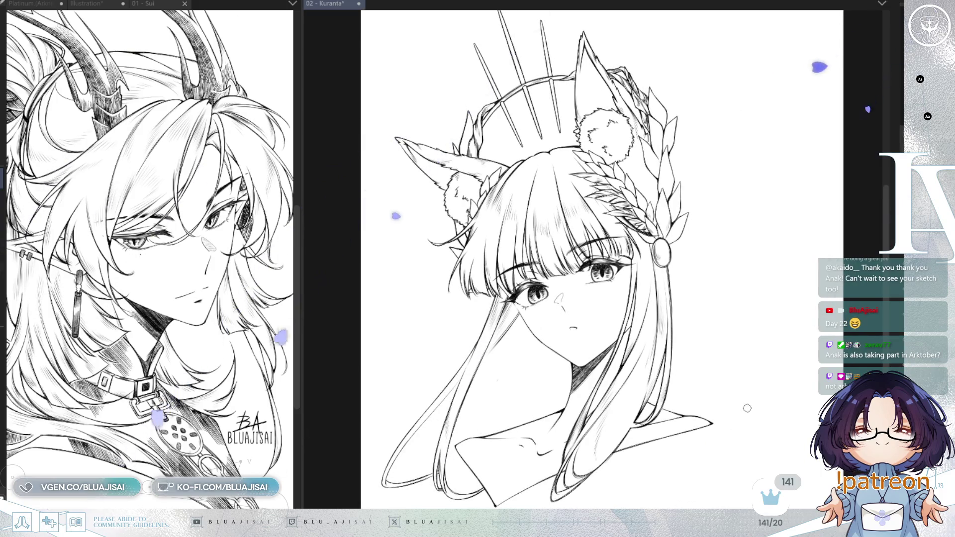
key("ctrl+z")
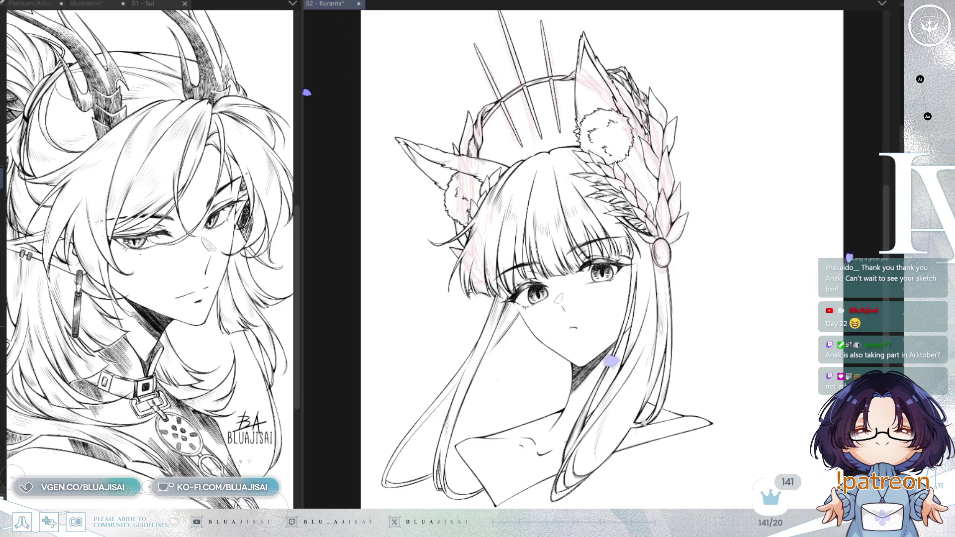
Make the pink sketch more opaque, flip the canvas horizontally, enlarge the brush and narrow the reference panel
key("ctrl+z")
key("ctrl+z")
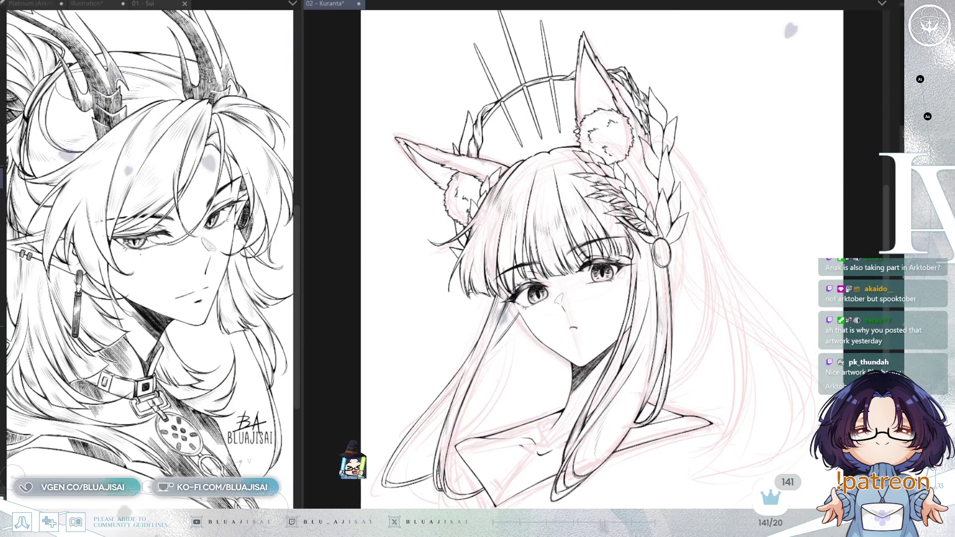
key("ctrl+z")
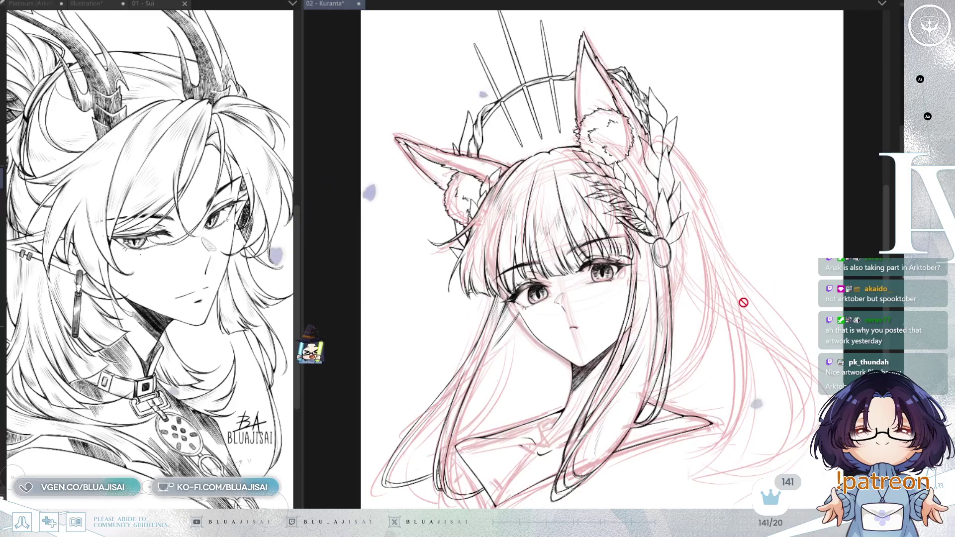
key("h")
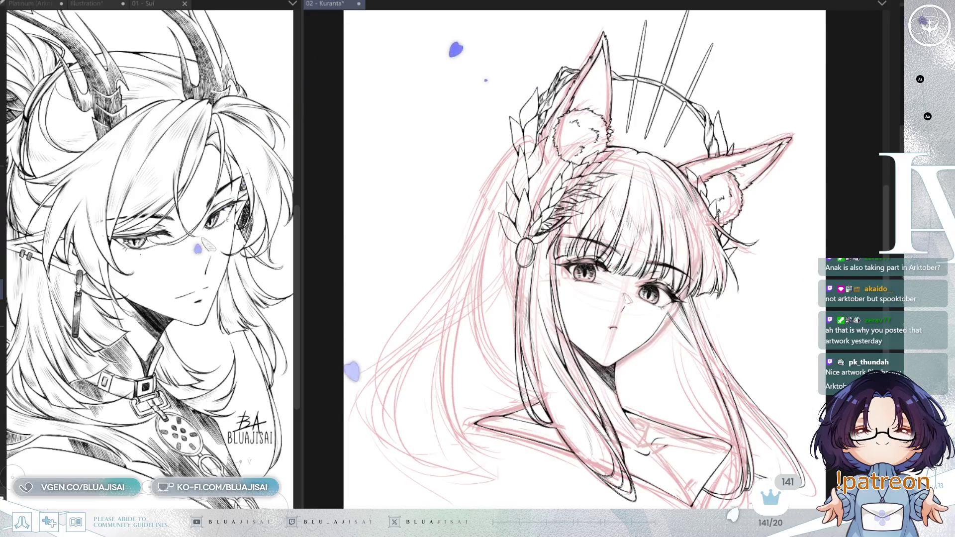
left_click_drag(491, 193, 543, 197)
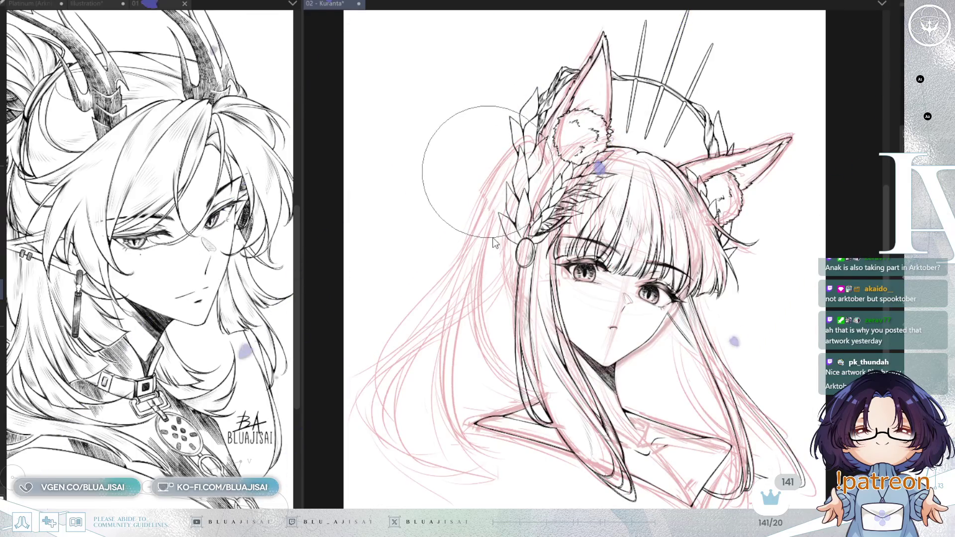
mouse_move(298, 250)
left_mouse_down()
mouse_move(273, 296)
mouse_move(249, 298)
left_mouse_up()
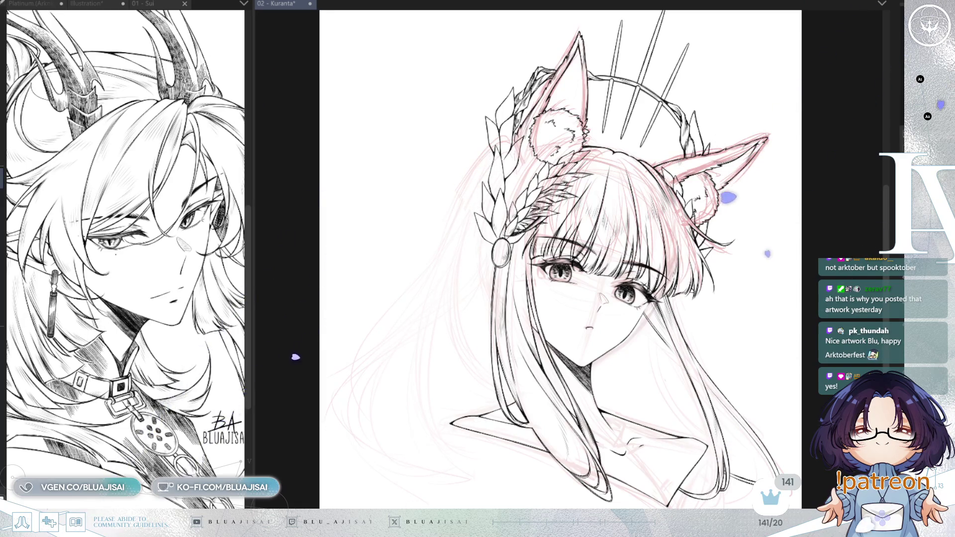
Sketch darker red lines around the right ear and redraw the hair's left edge
left_click_drag(769, 136, 677, 279)
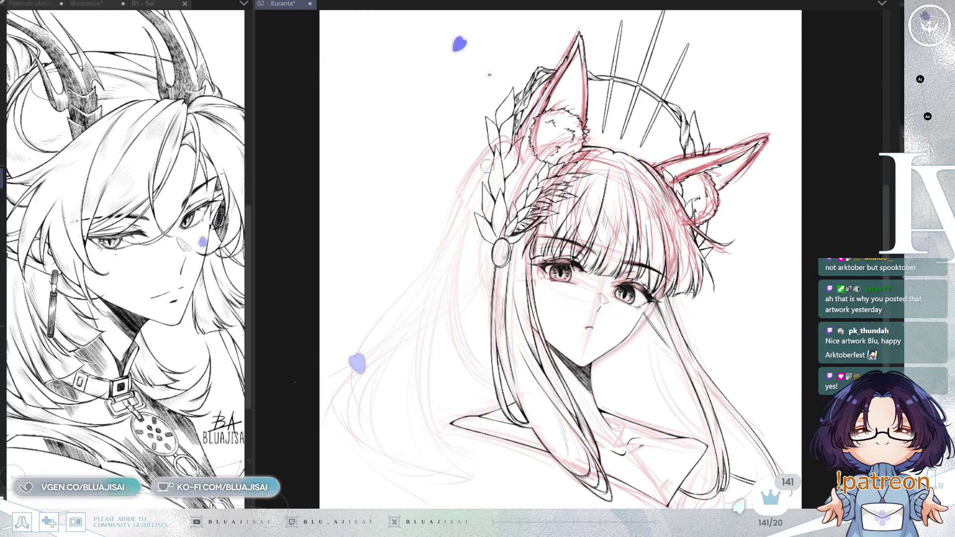
key("ctrl+z")
left_click_drag(474, 185, 454, 463)
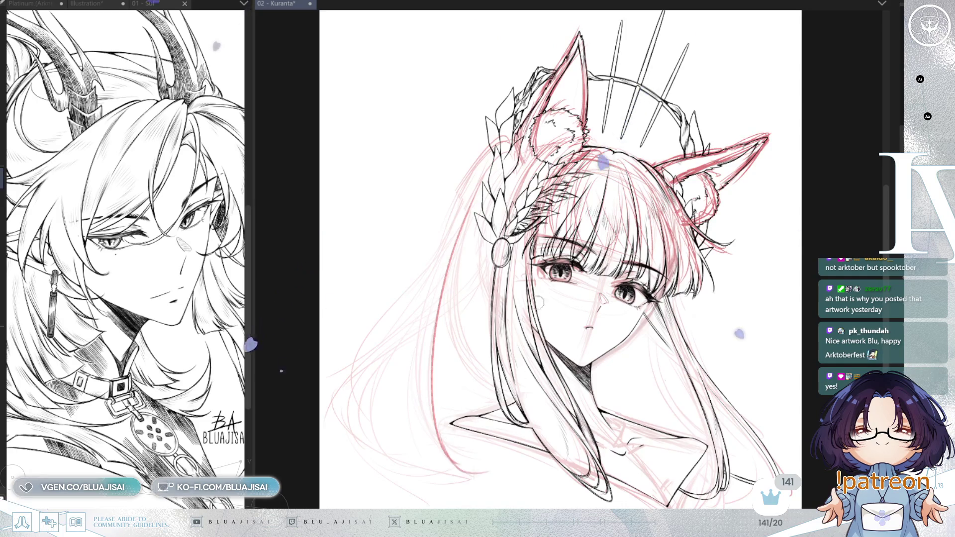
left_click_drag(539, 303, 545, 428)
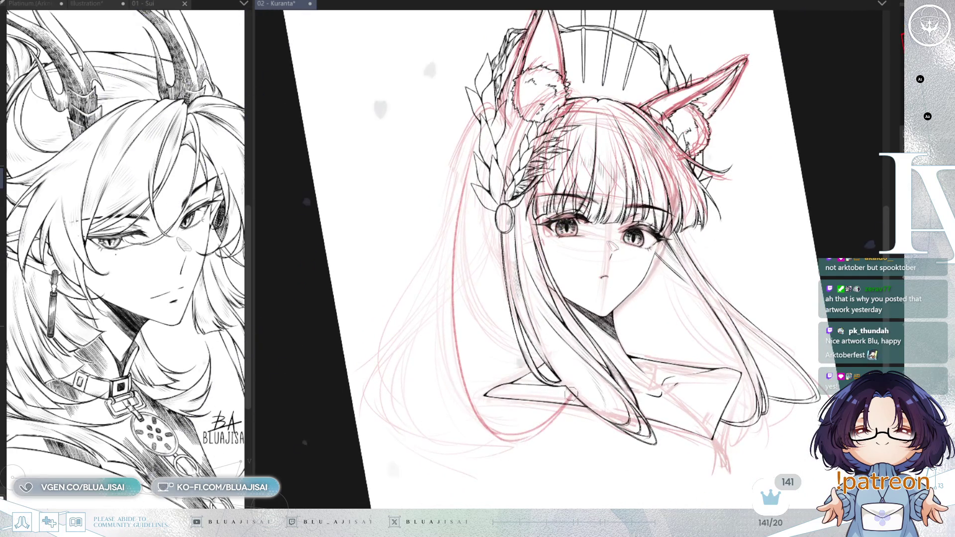
Draw red strokes down the long hair's left edge, redoing them until they sit right
key("ctrl+z")
mouse_move(438, 283)
left_mouse_down()
mouse_move(475, 428)
mouse_move(498, 443)
left_mouse_up()
key("ctrl+z")
key("ctrl+z")
left_click_drag(432, 304, 481, 429)
key("ctrl+z")
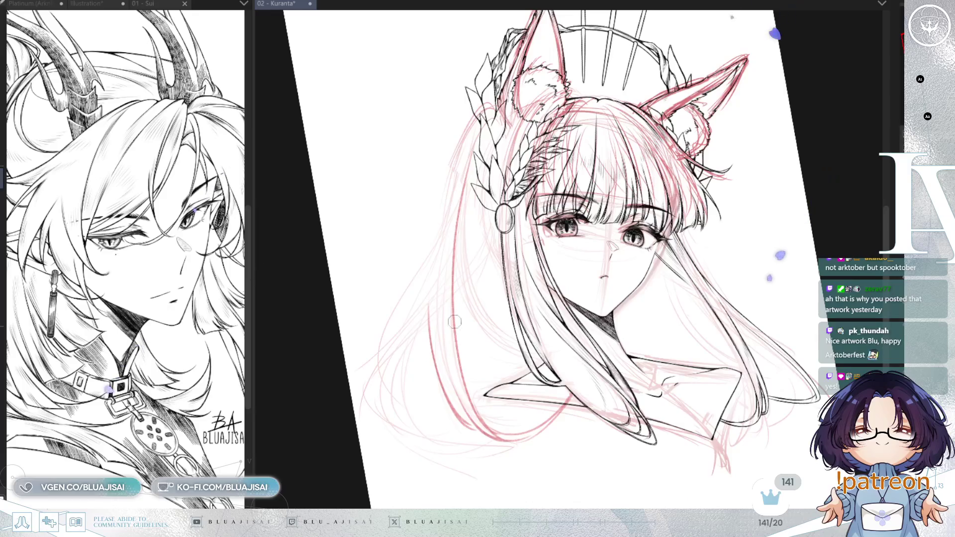
left_click_drag(445, 257, 511, 225)
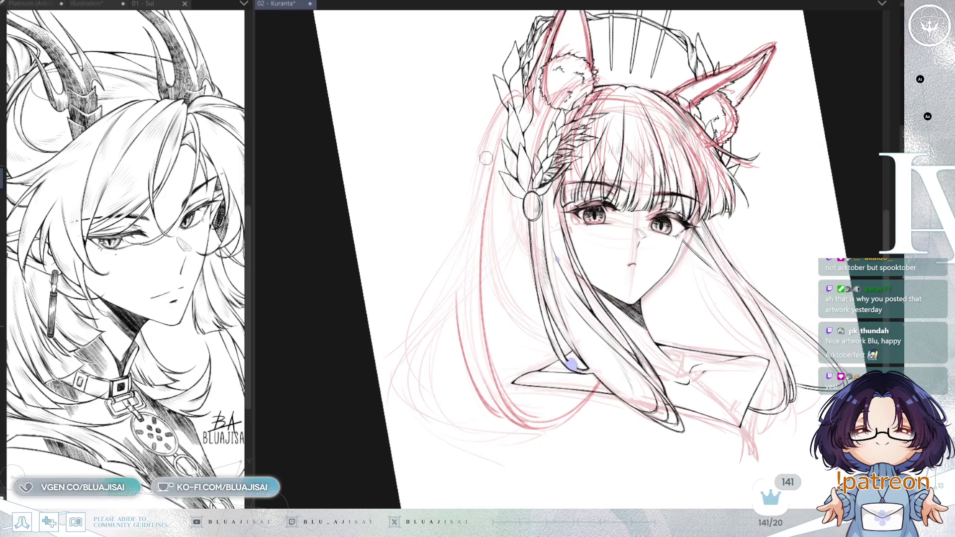
left_click_drag(463, 247, 468, 431)
key("ctrl+z")
left_click_drag(458, 266, 472, 447)
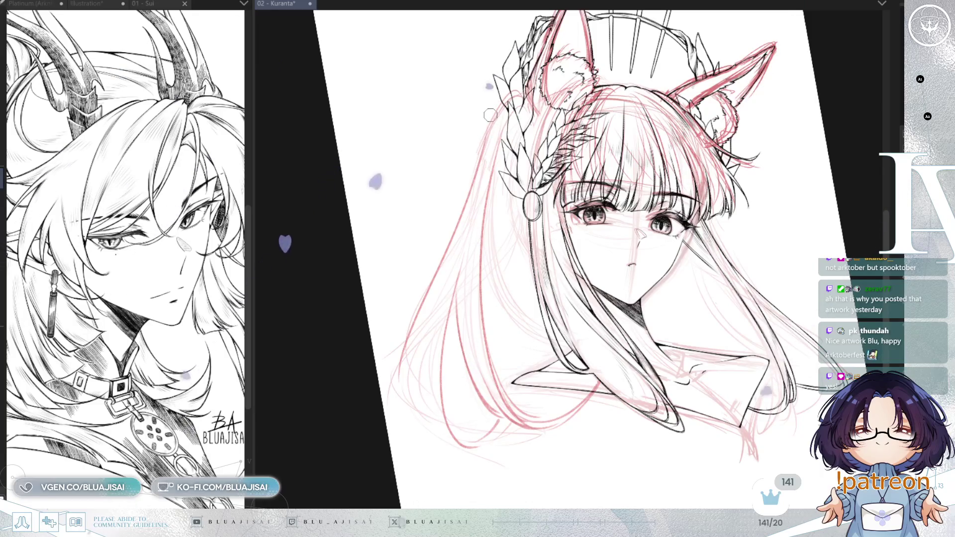
Sketch longer strands beside the laurel crown, darken the hair-tip curve, and mirror the canvas
left_click_drag(500, 99, 468, 196)
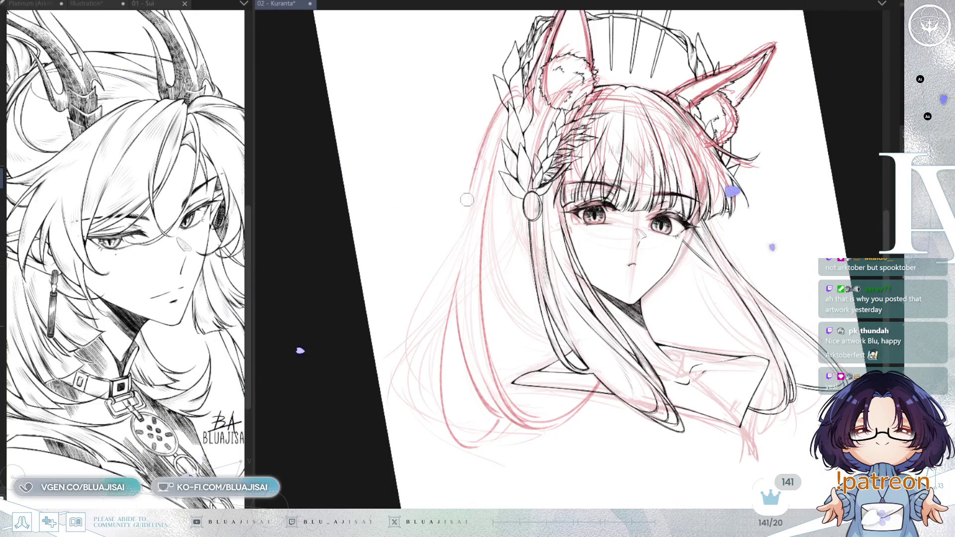
left_click_drag(487, 138, 406, 339)
key("ctrl+z")
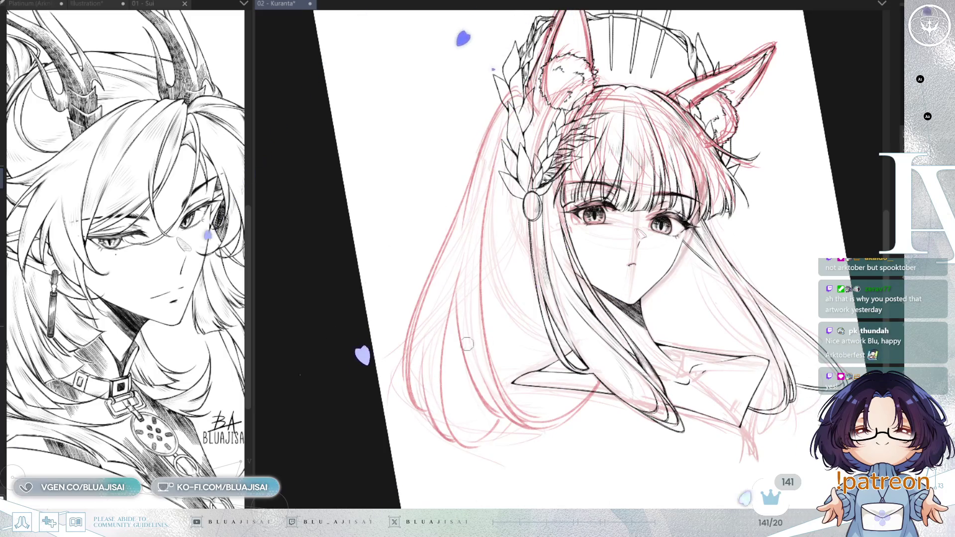
left_click_drag(442, 429, 485, 417)
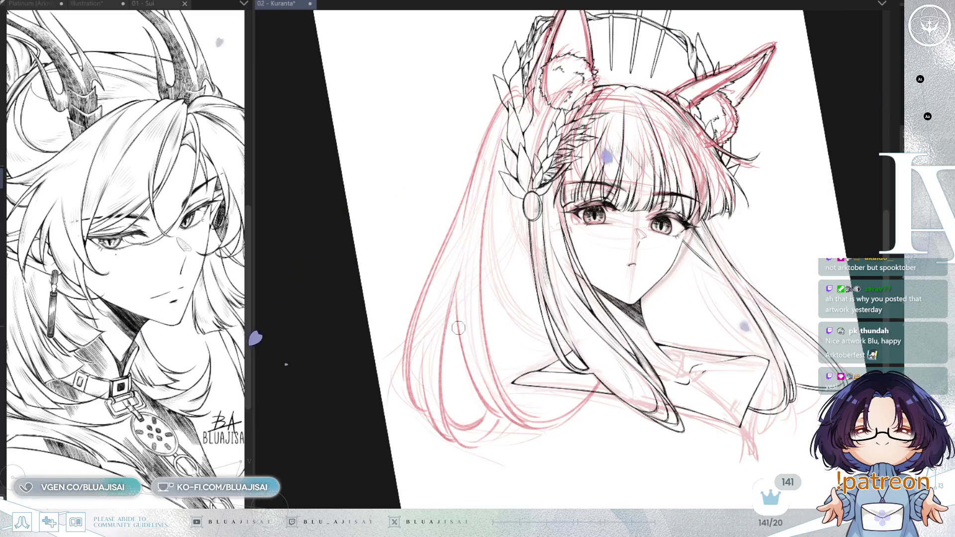
key("h")
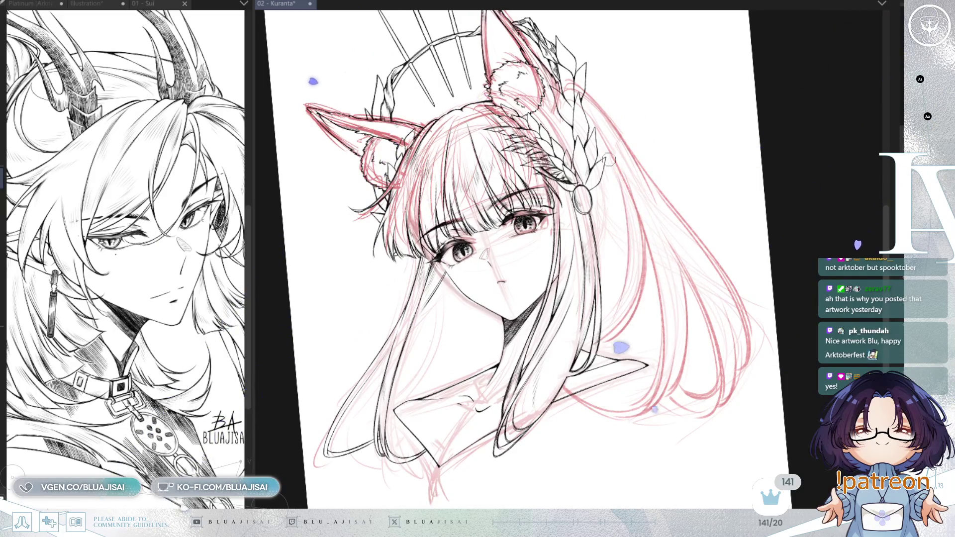
Flip the canvas back and erase the faint strands along the left hair
key("h")
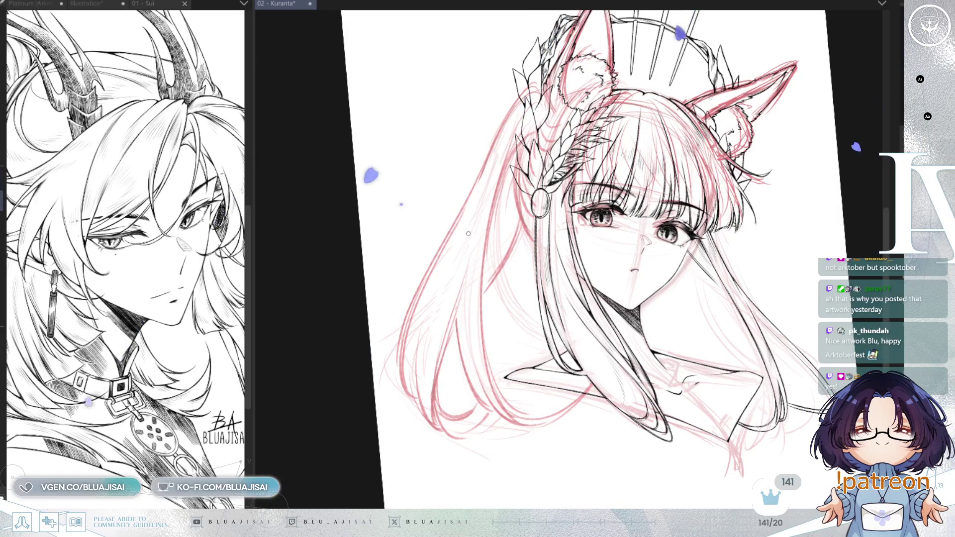
key("e")
mouse_move(471, 190)
left_mouse_down()
mouse_move(408, 348)
mouse_move(416, 408)
left_mouse_up()
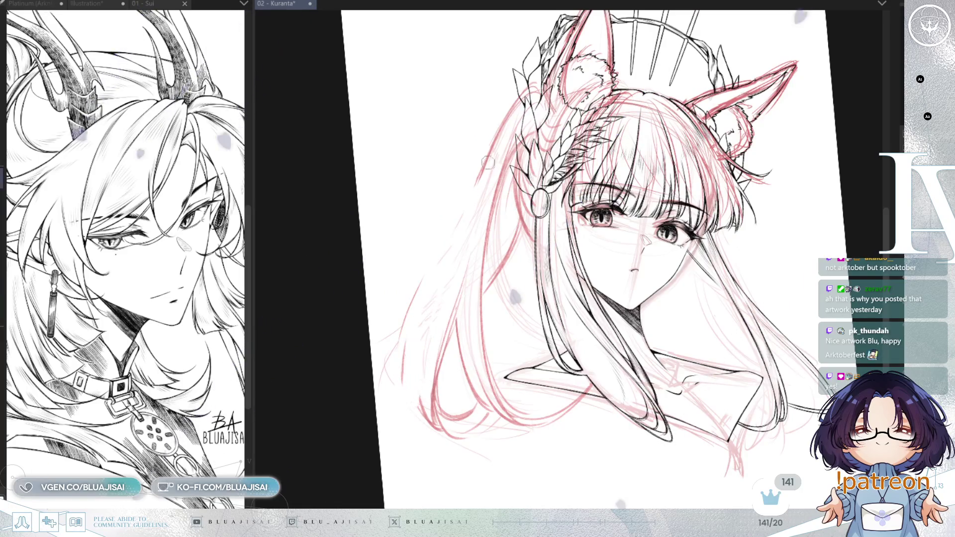
key("p")
left_click_drag(503, 130, 451, 289)
key("ctrl+z")
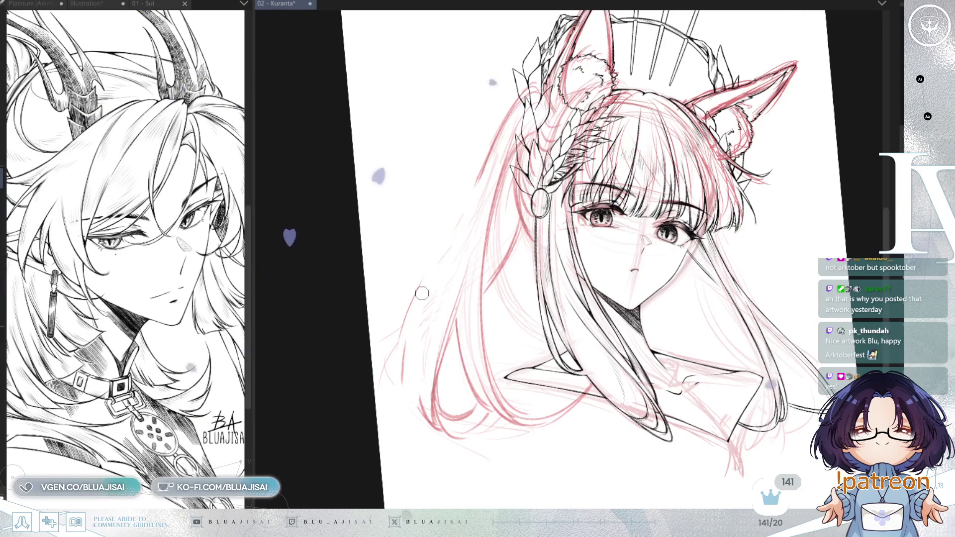
key("e")
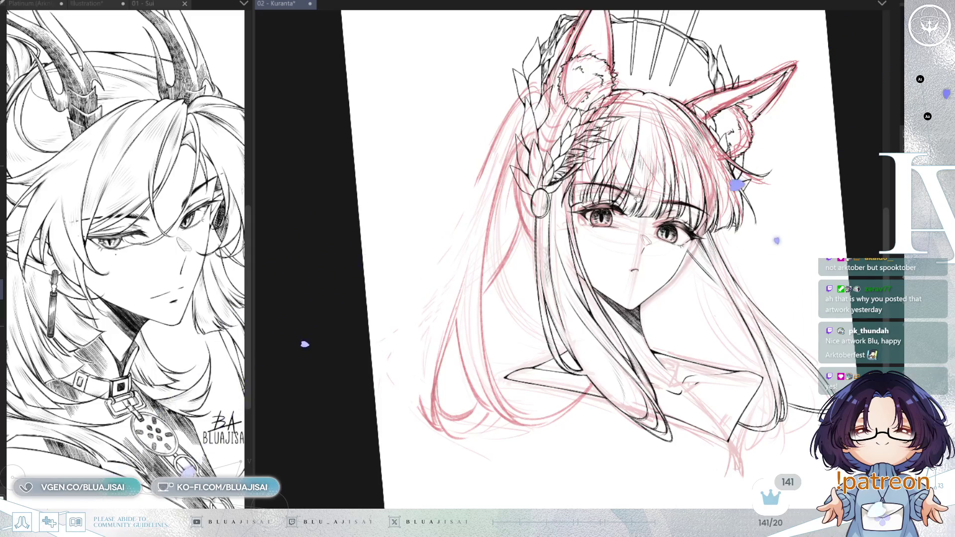
mouse_move(383, 351)
left_mouse_down()
mouse_move(299, 319)
mouse_move(508, 169)
left_mouse_up()
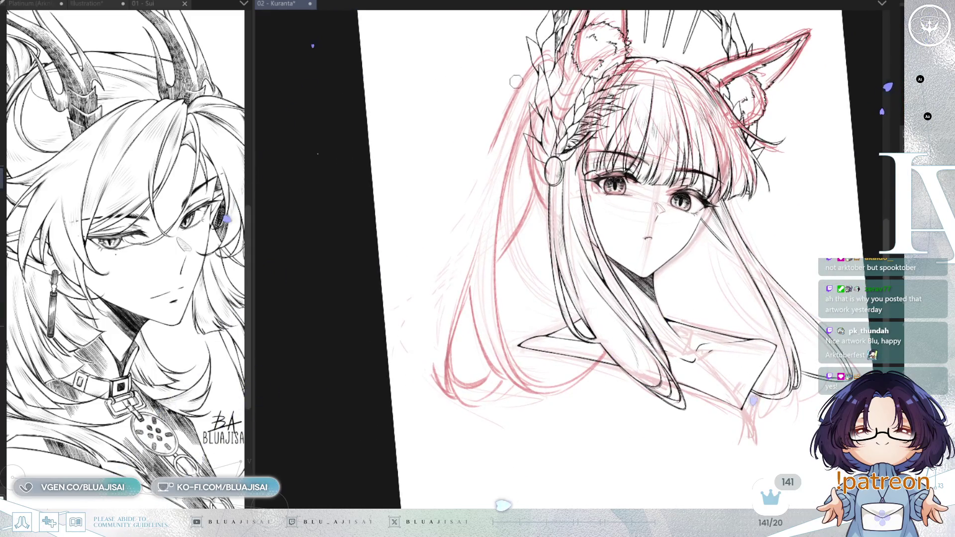
Draw long pink outer-hair strokes down the left hair, redoing them until clean
mouse_move(493, 130)
left_mouse_down()
mouse_move(413, 298)
mouse_move(424, 301)
left_mouse_up()
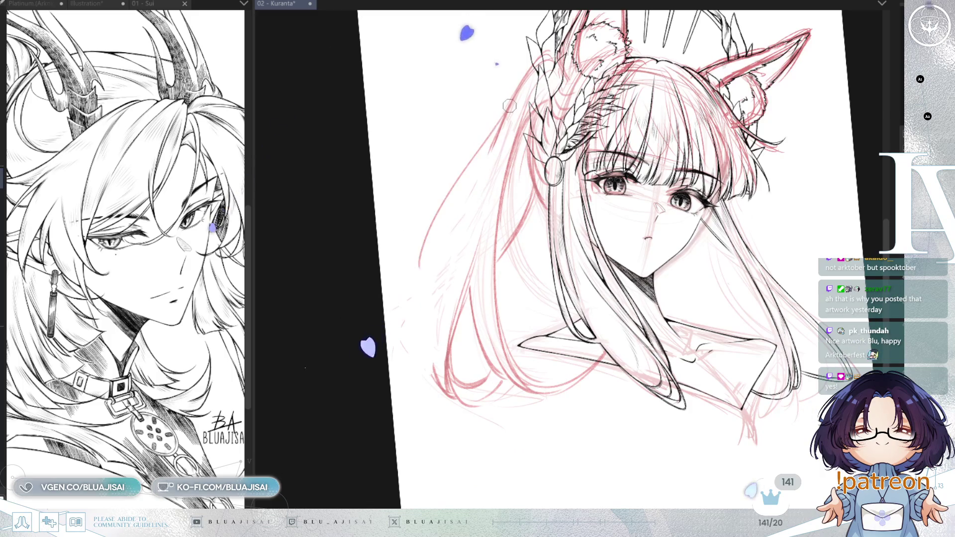
mouse_move(501, 122)
left_mouse_down()
mouse_move(405, 303)
mouse_move(409, 291)
left_mouse_up()
key("ctrl+z")
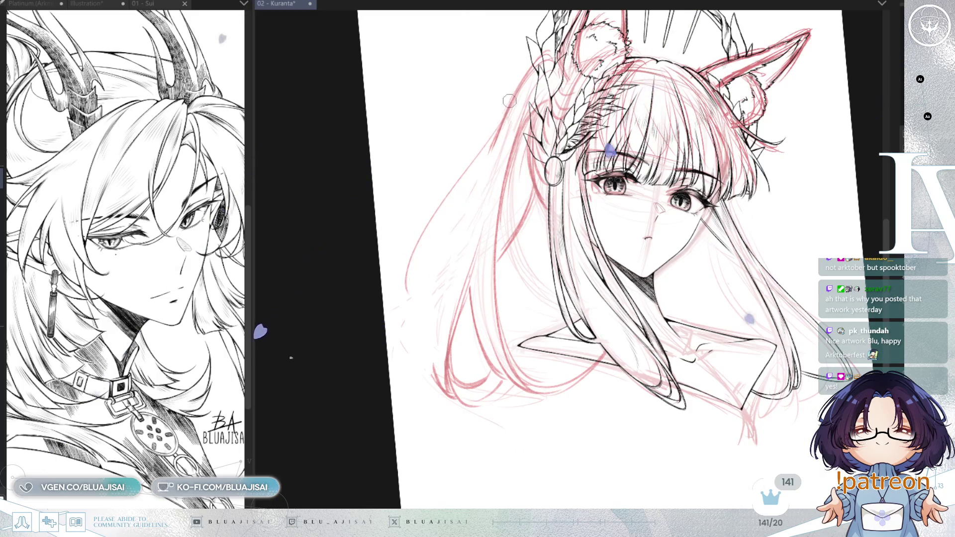
left_click_drag(502, 120, 409, 292)
mouse_move(468, 193)
left_mouse_down()
mouse_move(422, 355)
mouse_move(407, 351)
left_mouse_up()
key("ctrl+z")
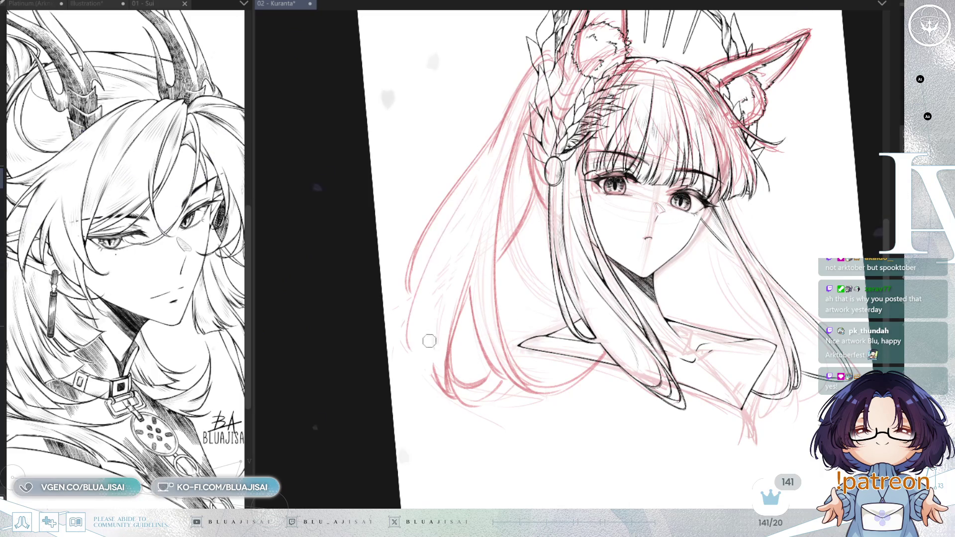
mouse_move(483, 168)
left_mouse_down()
mouse_move(418, 291)
mouse_move(431, 392)
left_mouse_up()
Add short strokes at the lower-left hair ends and reset the canvas rotation
left_click_drag(441, 295, 427, 390)
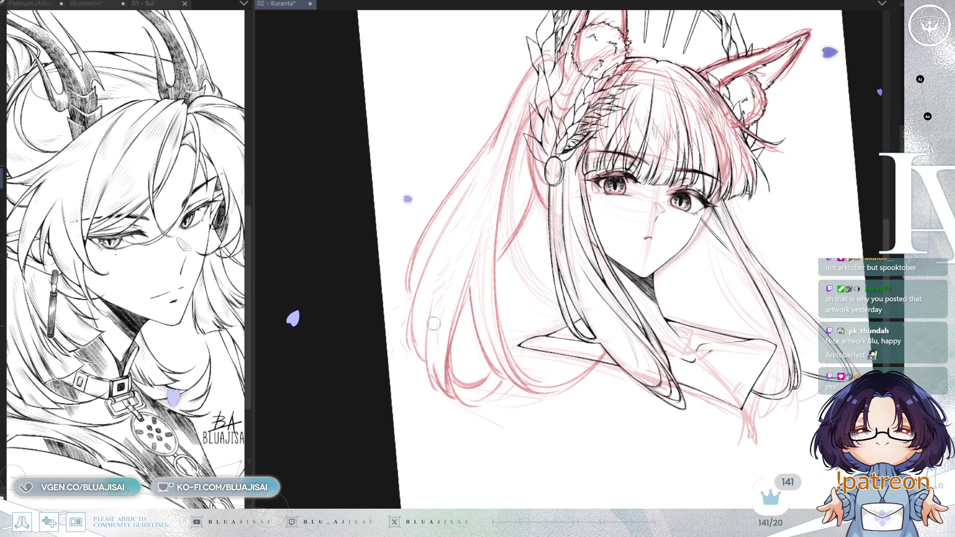
left_click_drag(444, 318, 415, 248)
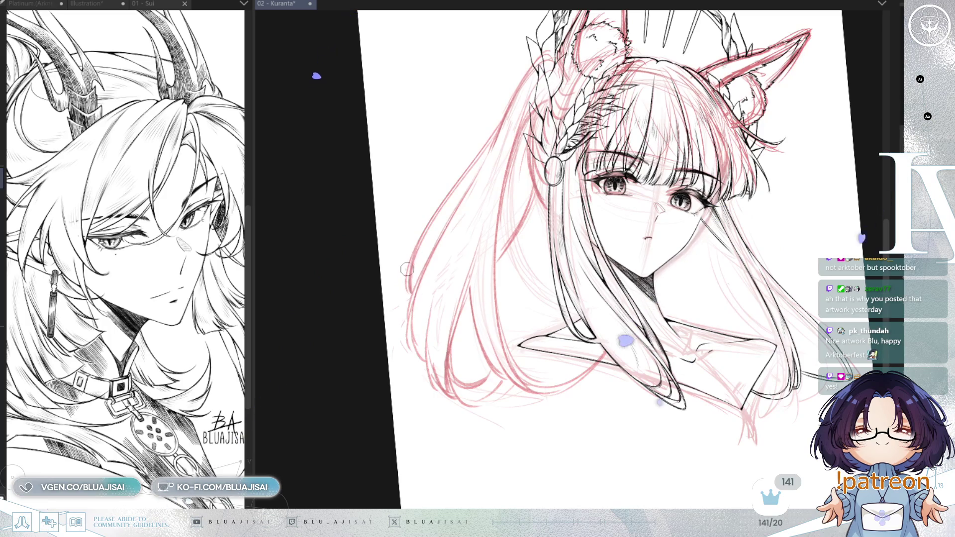
left_click_drag(411, 293, 404, 341)
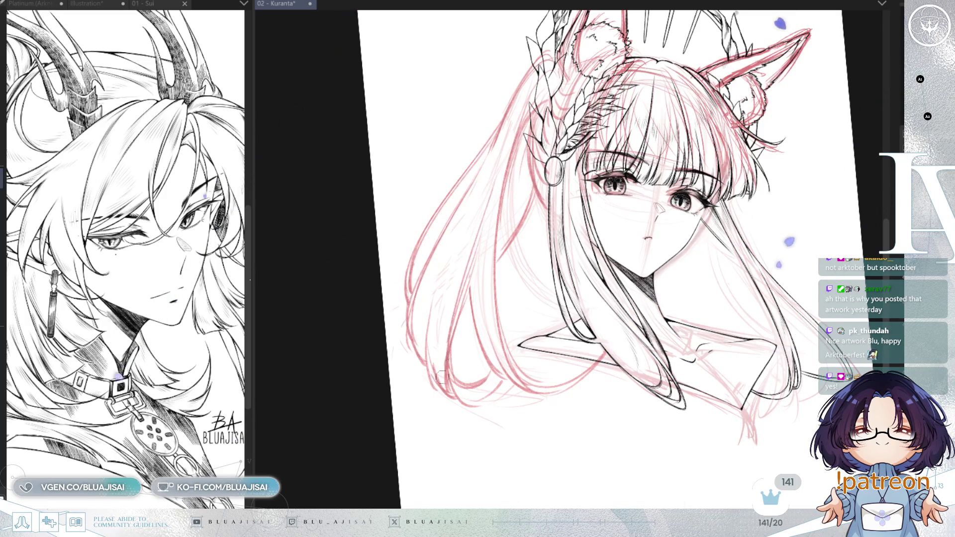
key("ctrl+at")
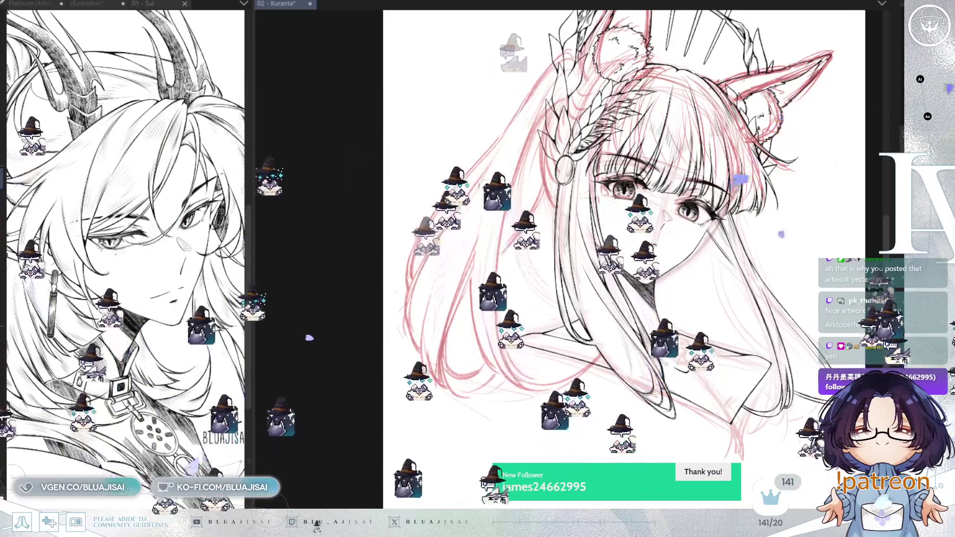
scroll(680, 297, "down", 3)
left_click_drag(776, 296, 680, 297)
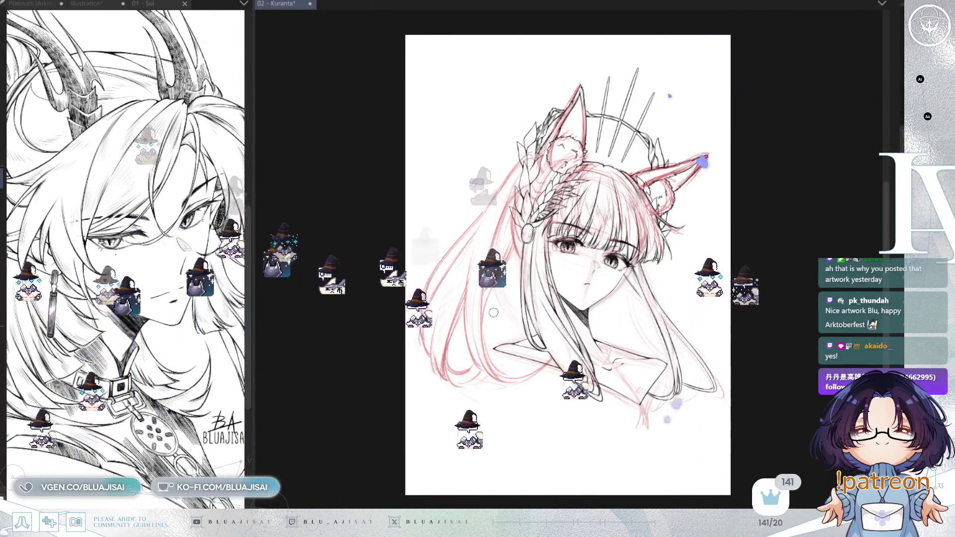
key("bracketright")
key("bracketright")
key("bracketright")
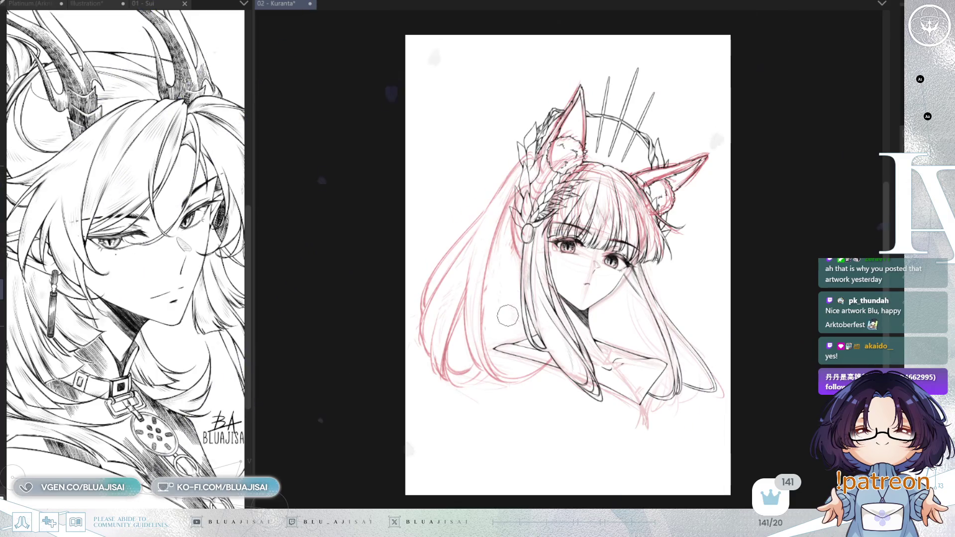
scroll(507, 316, "up", 2)
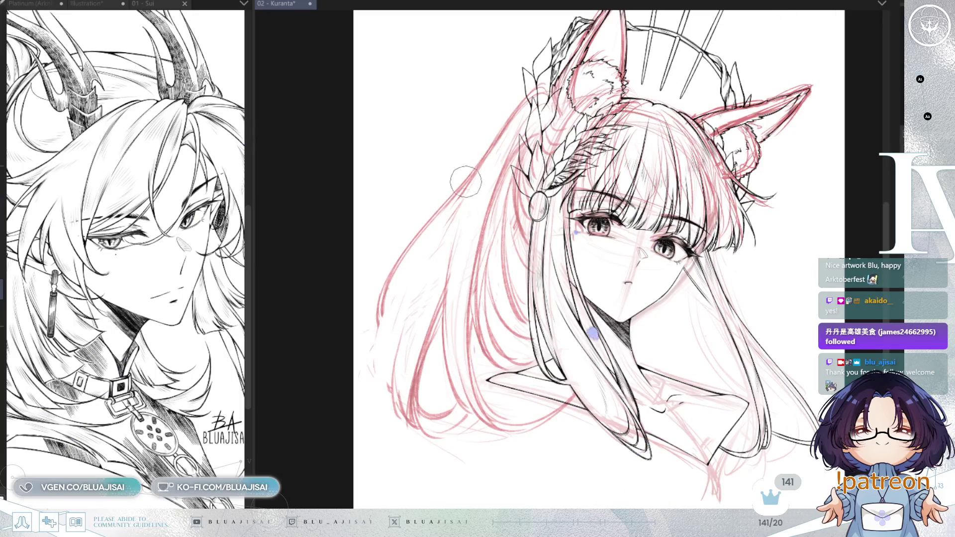
Strengthen the pink outline of the left hair from its upper to lower edge
left_click_drag(497, 264, 647, 194)
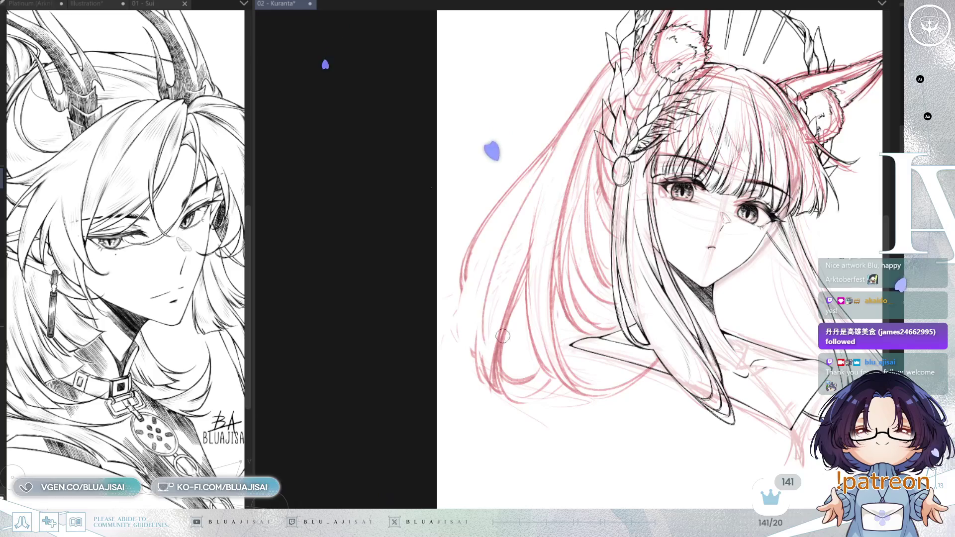
left_click_drag(480, 273, 468, 339)
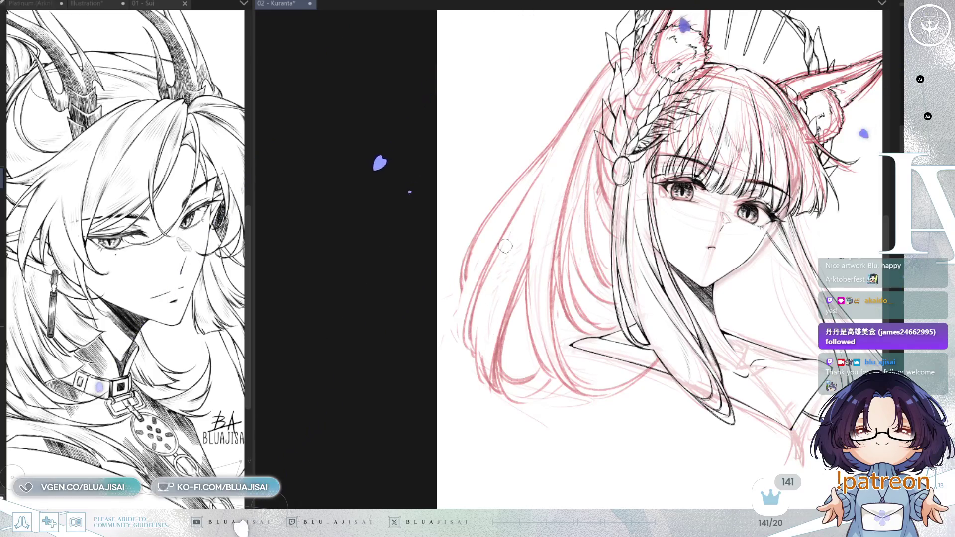
left_click_drag(507, 240, 478, 362)
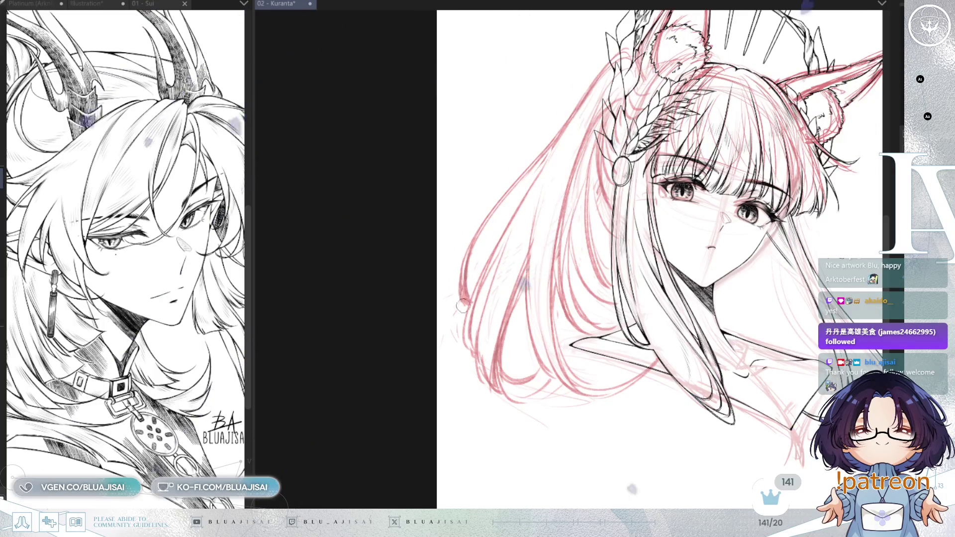
left_click_drag(550, 146, 467, 277)
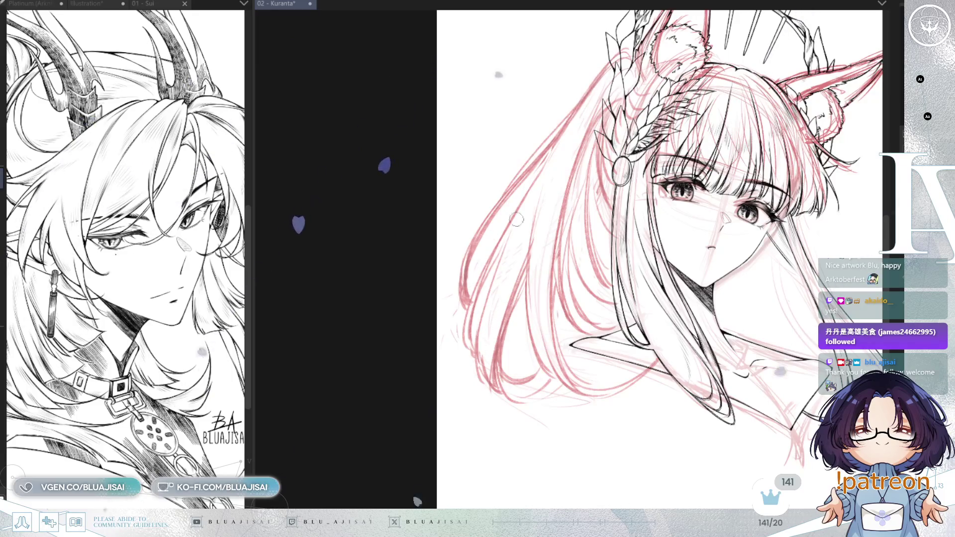
left_click_drag(592, 84, 478, 259)
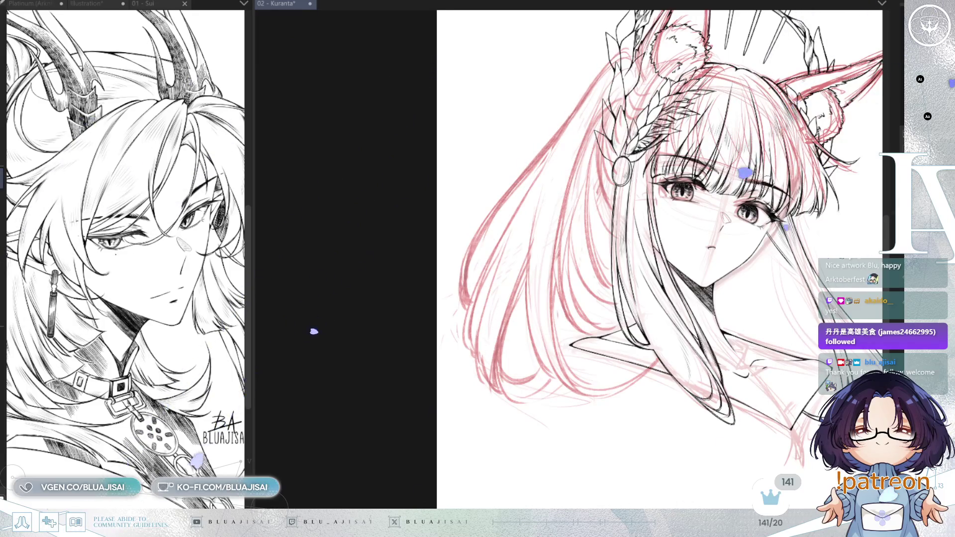
key("ctrl+minus")
key("ctrl+minus")
key("h")
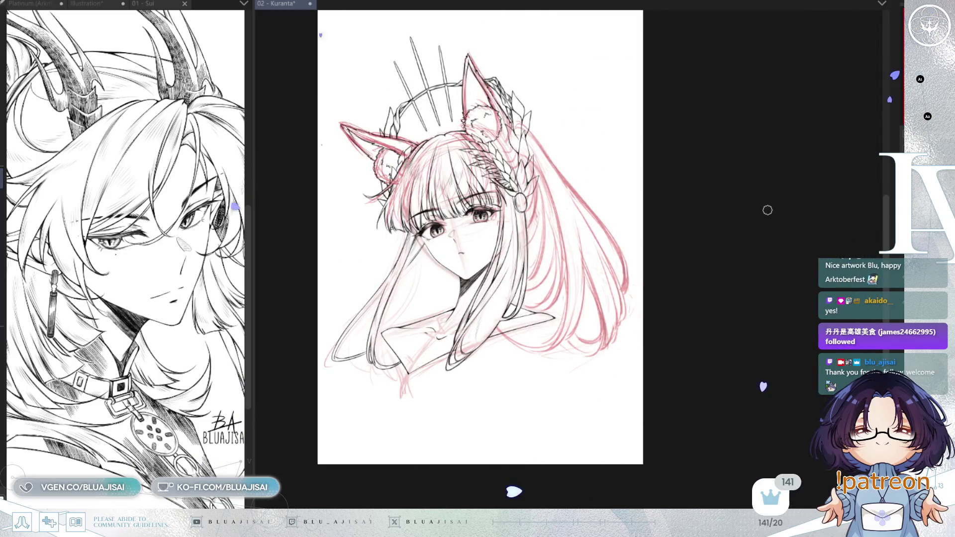
key("ctrl+plus")
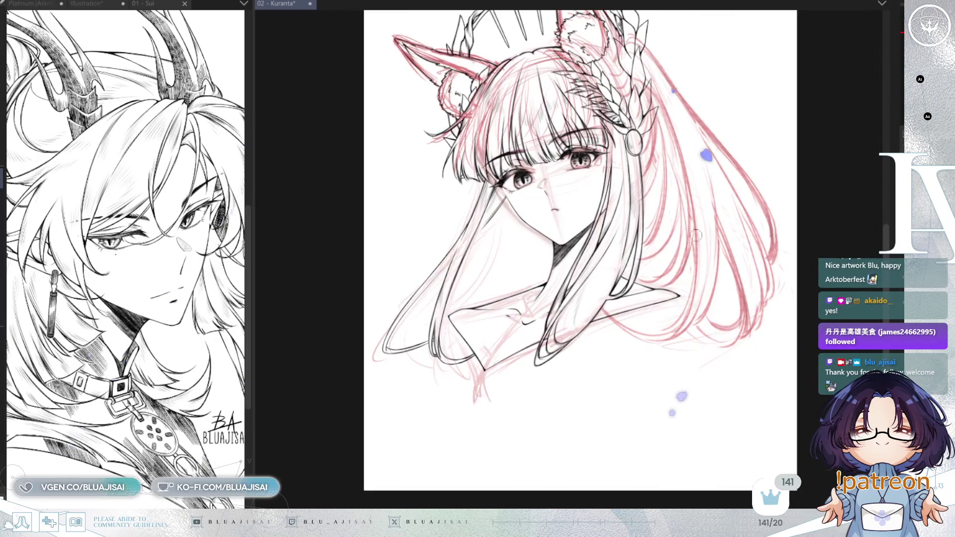
Sketch darker strokes across the left hair strands and a short stroke below the hair tip
left_click_drag(630, 252, 748, 223)
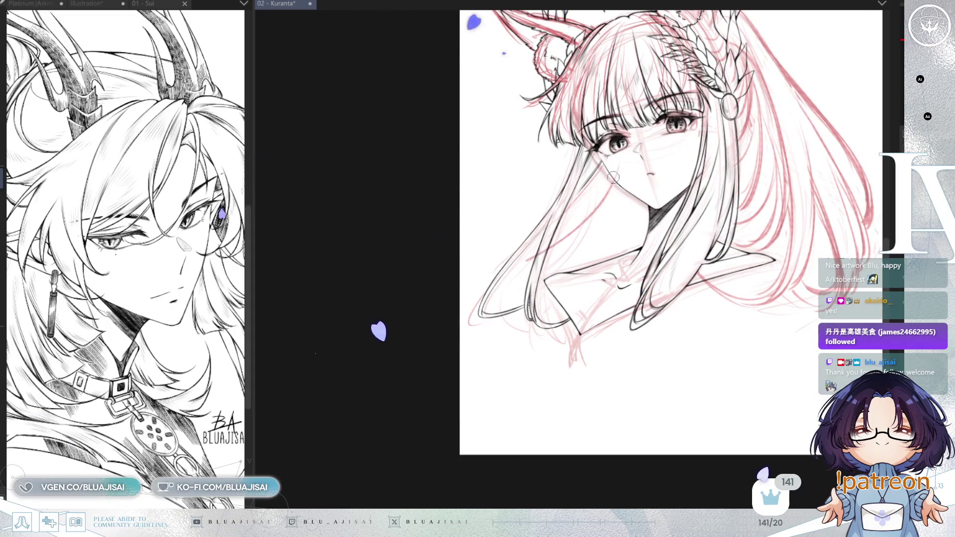
left_click_drag(620, 172, 537, 249)
left_click_drag(570, 206, 488, 282)
key("ctrl+z")
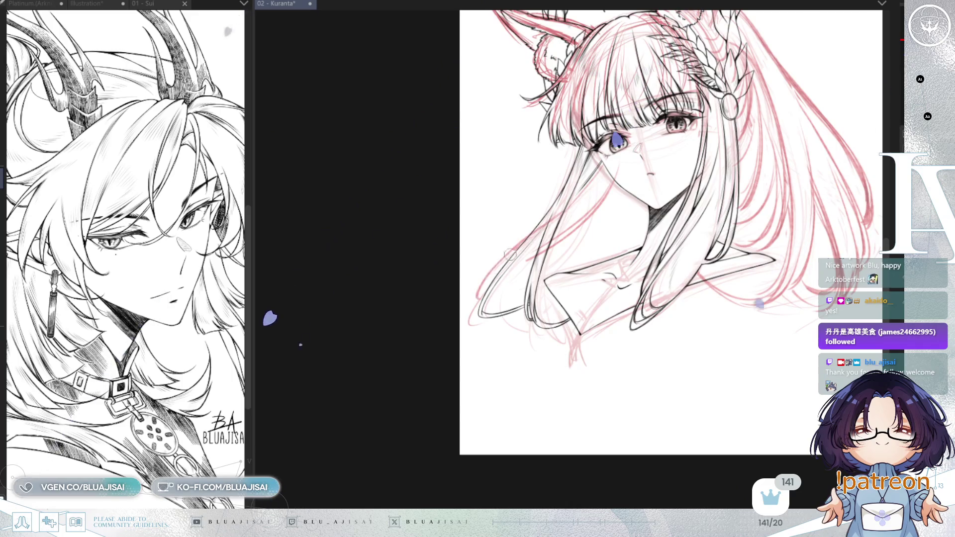
left_click_drag(530, 236, 489, 291)
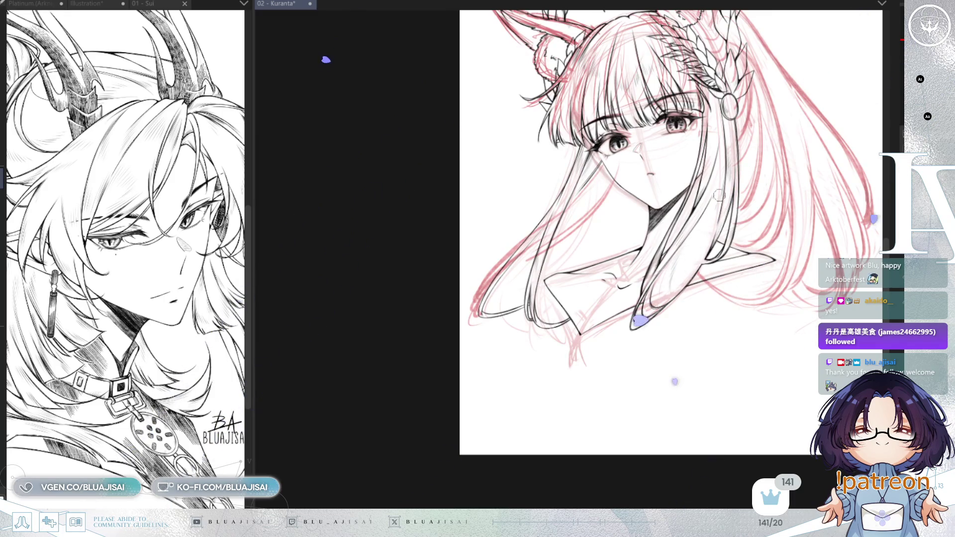
left_click_drag(631, 319, 625, 345)
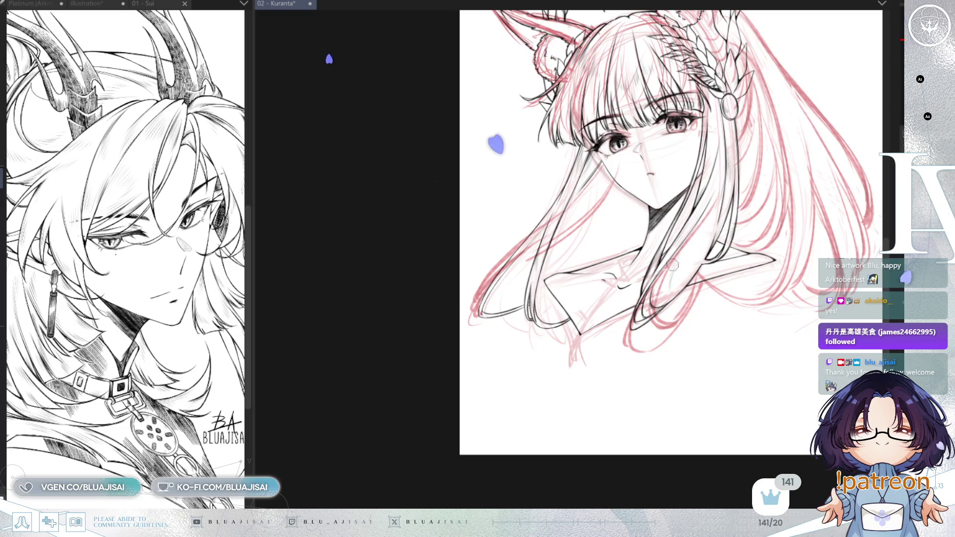
mouse_move(699, 219)
left_mouse_down()
mouse_move(698, 284)
mouse_move(657, 319)
left_mouse_up()
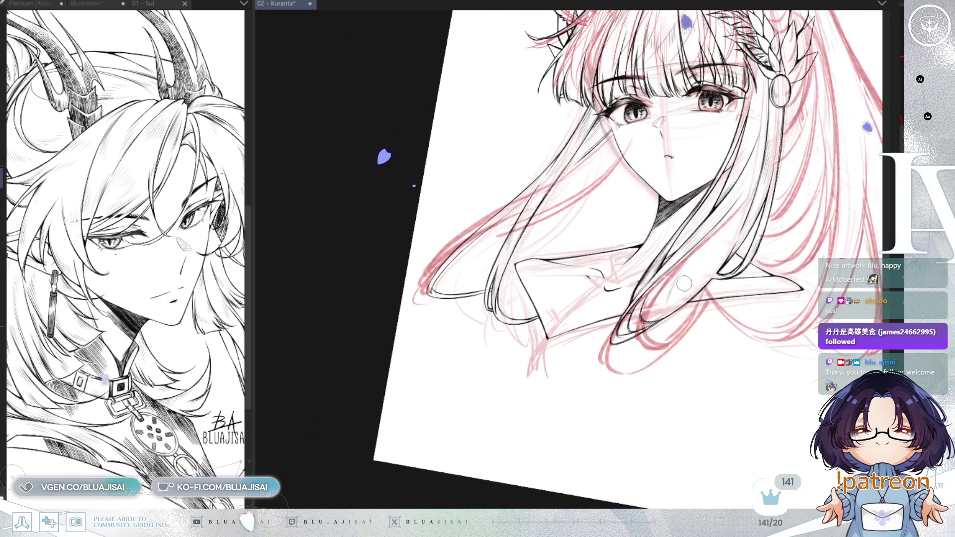
Reinforce the hair-tip loop and strand sketch lines, then erase stray red strokes at the tips
mouse_move(624, 348)
left_mouse_down()
mouse_move(684, 326)
mouse_move(655, 371)
mouse_move(707, 303)
mouse_move(662, 338)
left_mouse_up()
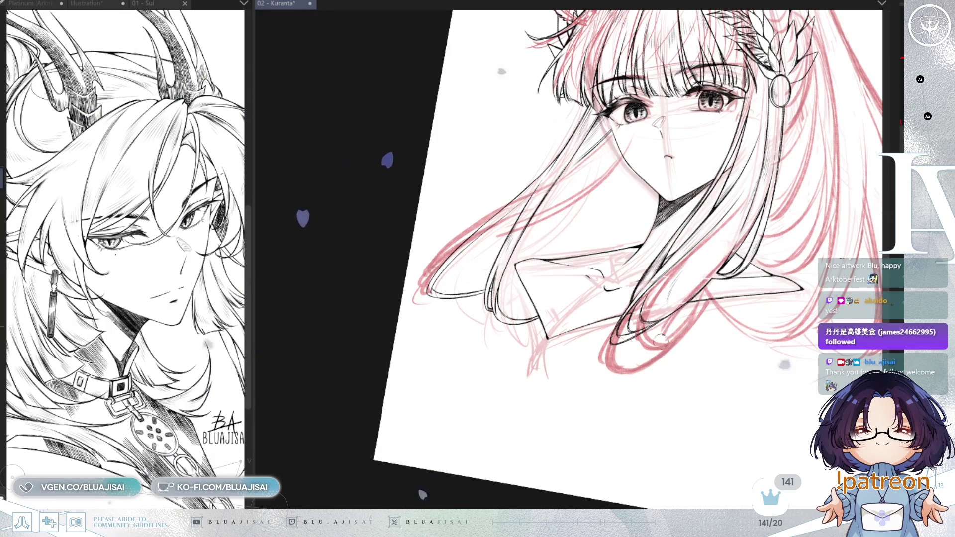
left_click_drag(706, 286, 672, 338)
left_click_drag(753, 186, 682, 306)
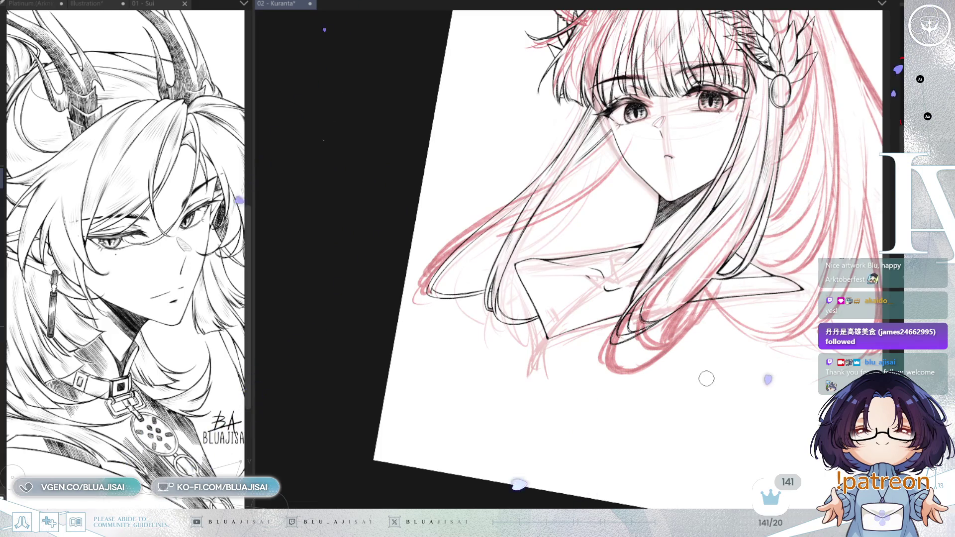
left_click_drag(786, 294, 720, 343)
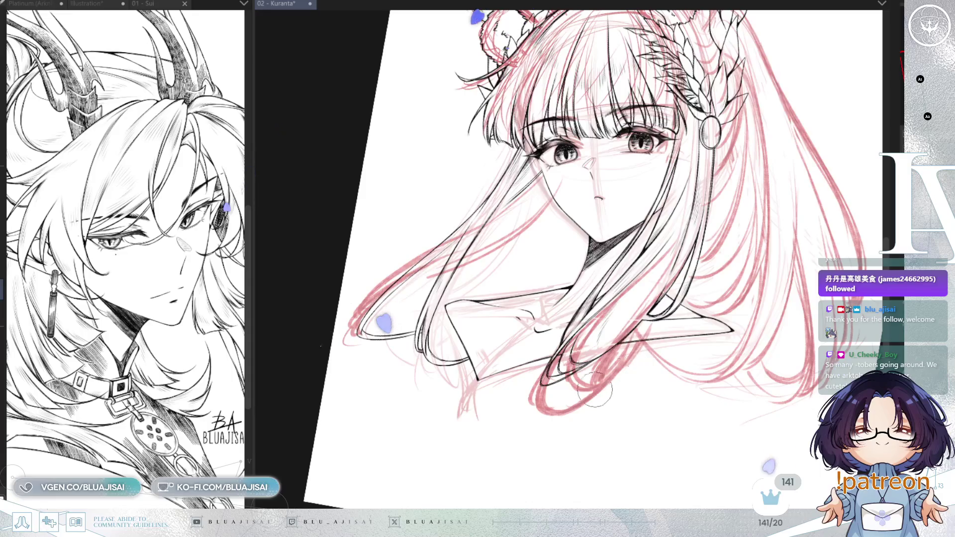
mouse_move(632, 358)
left_mouse_down()
mouse_move(573, 408)
mouse_move(577, 348)
mouse_move(597, 318)
mouse_move(612, 356)
mouse_move(627, 358)
mouse_move(645, 334)
left_mouse_up()
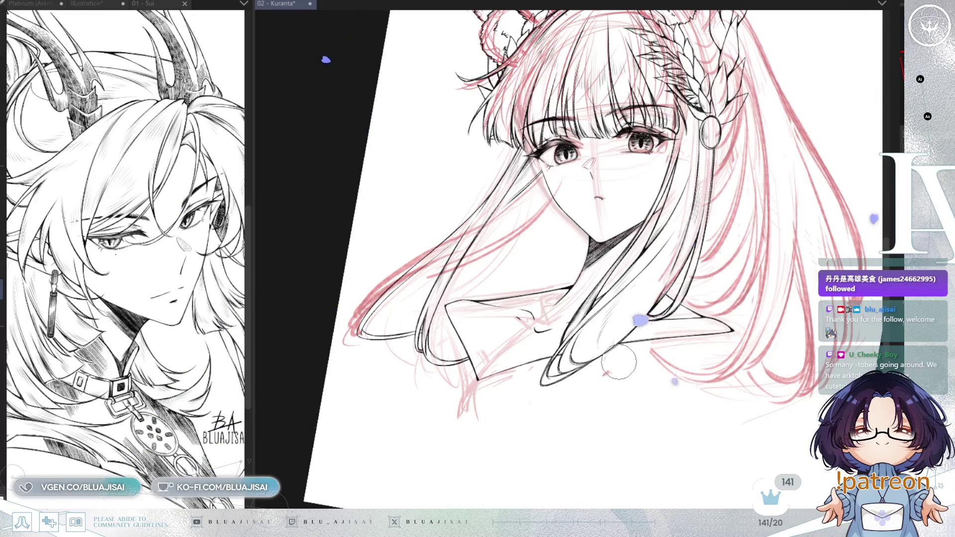
key("asciicircum")
key("asciicircum")
key("asciicircum")
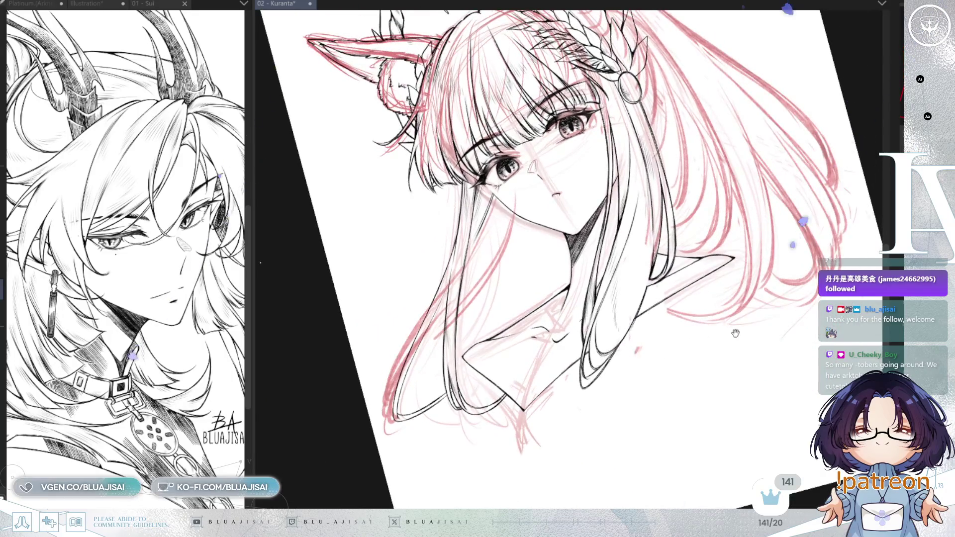
Turn the canvas upright and undo the black ink lines of the hair and bangs
key("minus")
key("minus")
key("minus")
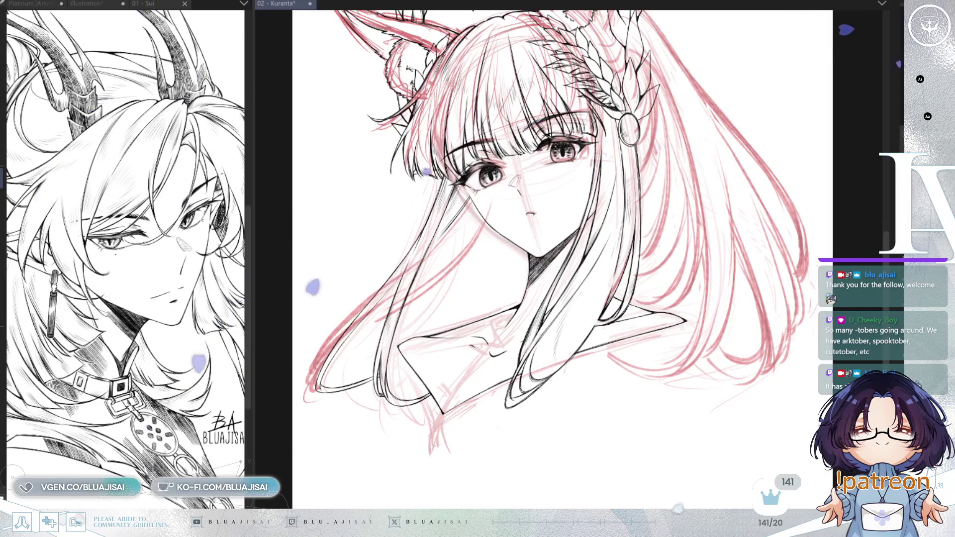
key("ctrl+z")
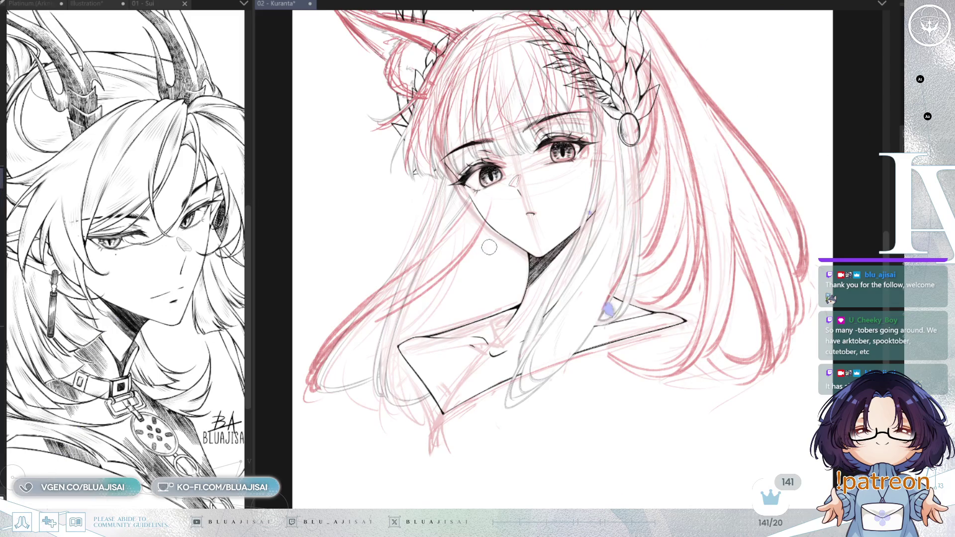
Enlarge the eraser, lighten the dark red lower-left hair strokes, and save the illustration
left_click_drag(458, 286, 535, 270)
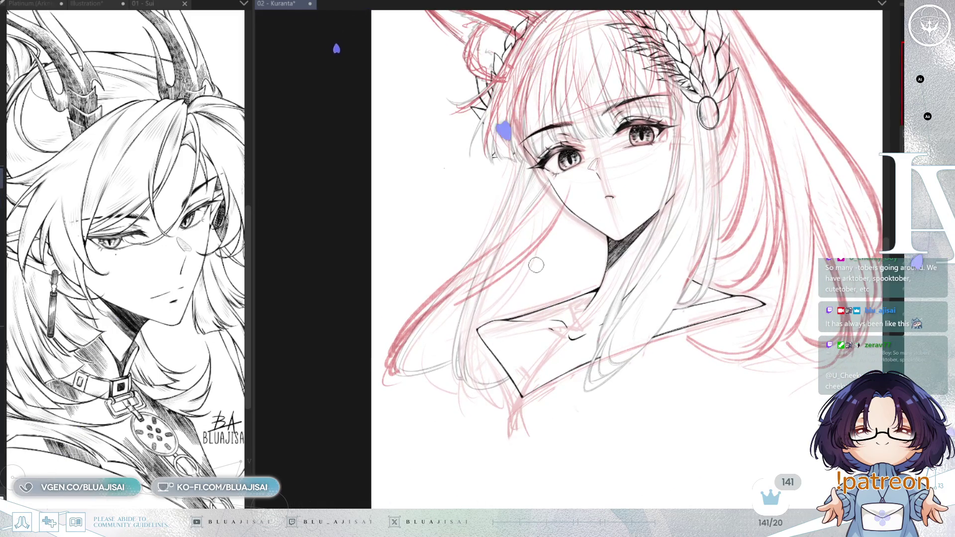
key("bracketright")
key("bracketright")
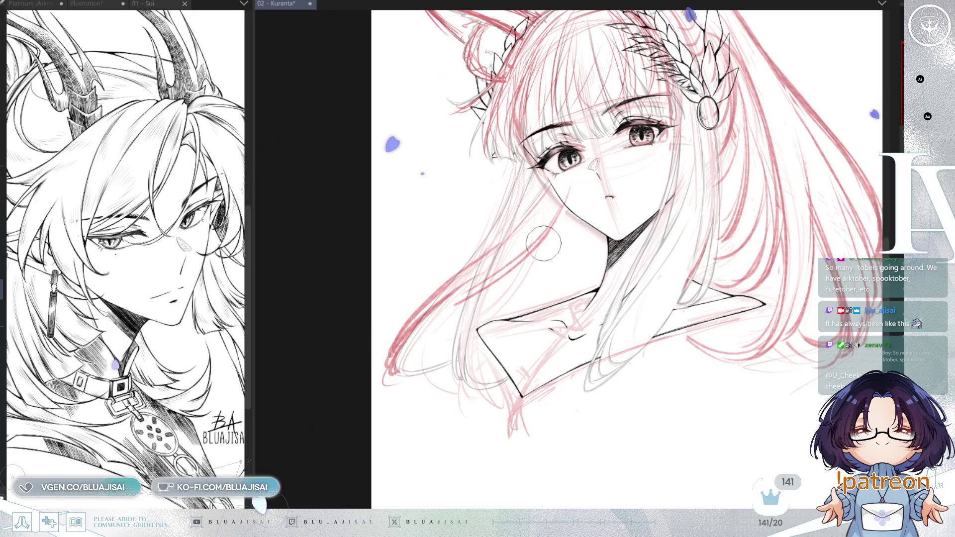
mouse_move(503, 280)
left_mouse_down()
mouse_move(533, 224)
mouse_move(530, 209)
mouse_move(457, 267)
mouse_move(423, 326)
mouse_move(512, 254)
mouse_move(495, 244)
mouse_move(426, 333)
left_mouse_up()
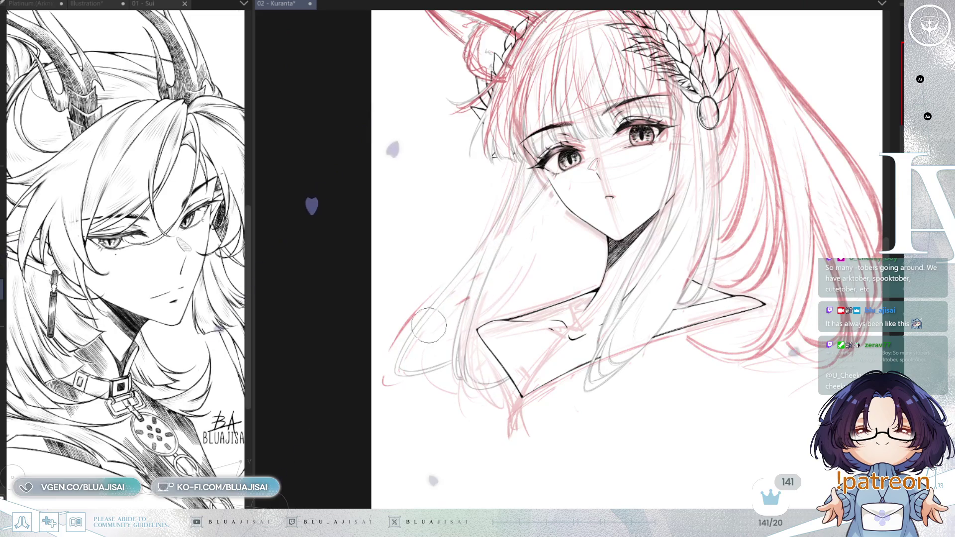
left_click_drag(605, 207, 575, 225)
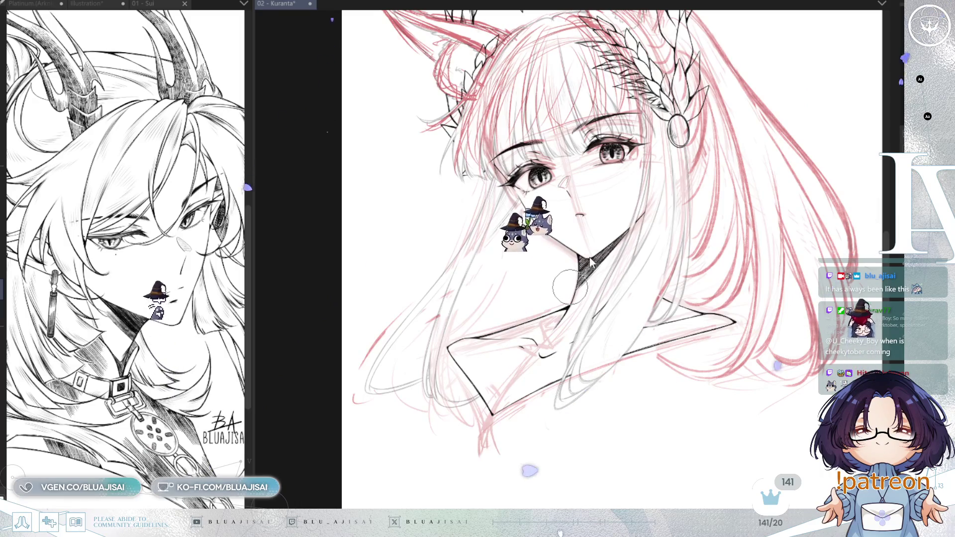
key("ctrl+s")
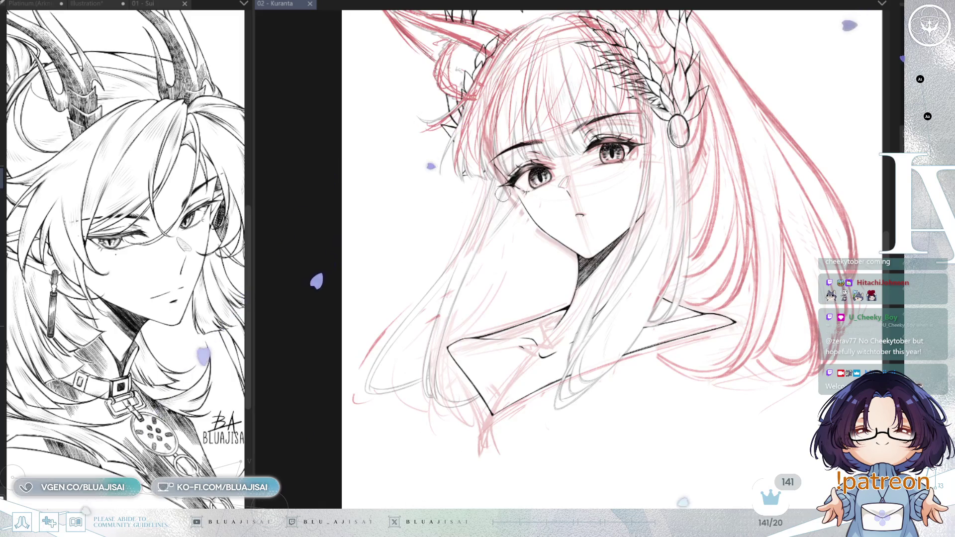
Sketch red lines along the left hair strand and a grey line between eye and neck
left_click_drag(504, 193, 427, 393)
left_click_drag(475, 251, 440, 339)
mouse_move(452, 321)
left_mouse_down()
mouse_move(426, 403)
mouse_move(430, 393)
mouse_move(448, 414)
left_mouse_up()
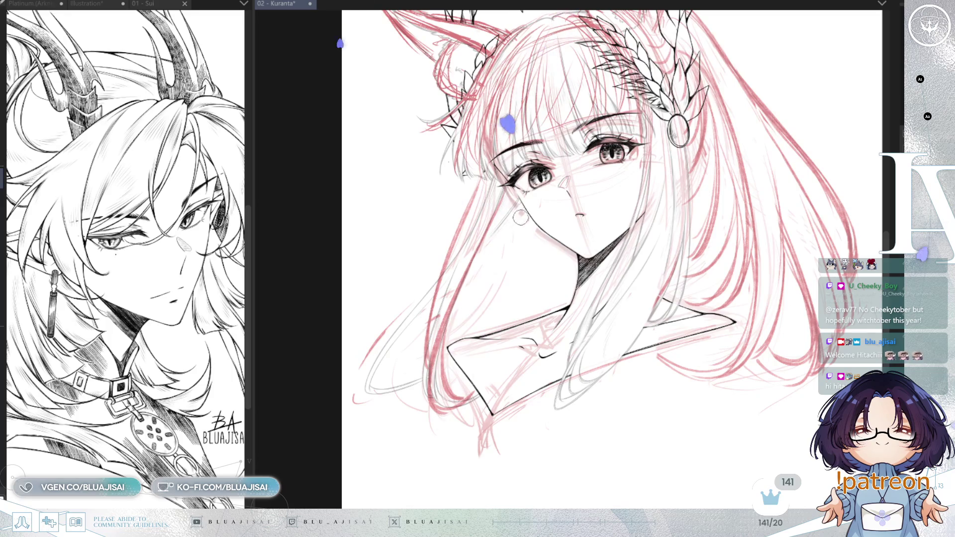
left_click_drag(527, 214, 451, 293)
key("ctrl+z")
left_click_drag(527, 214, 457, 285)
key("ctrl+z")
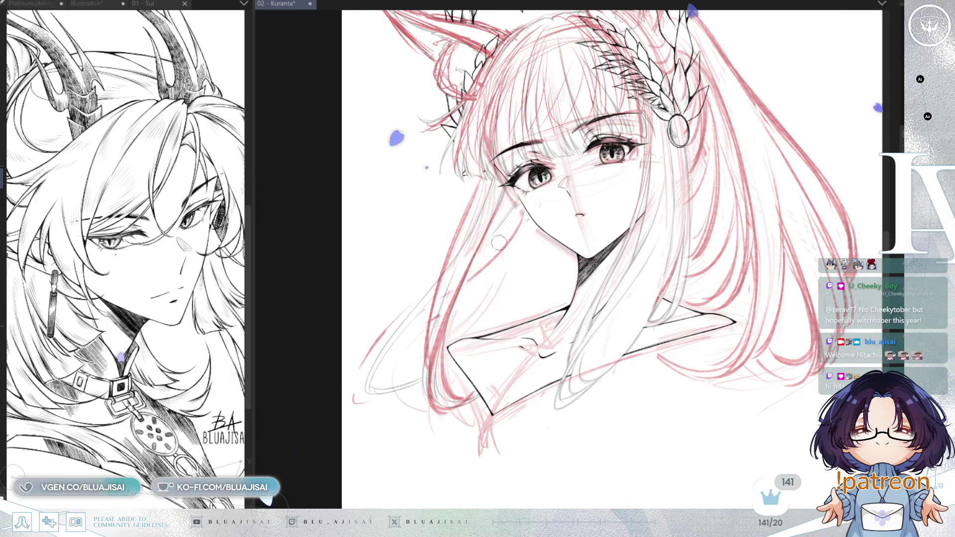
left_click_drag(527, 211, 494, 250)
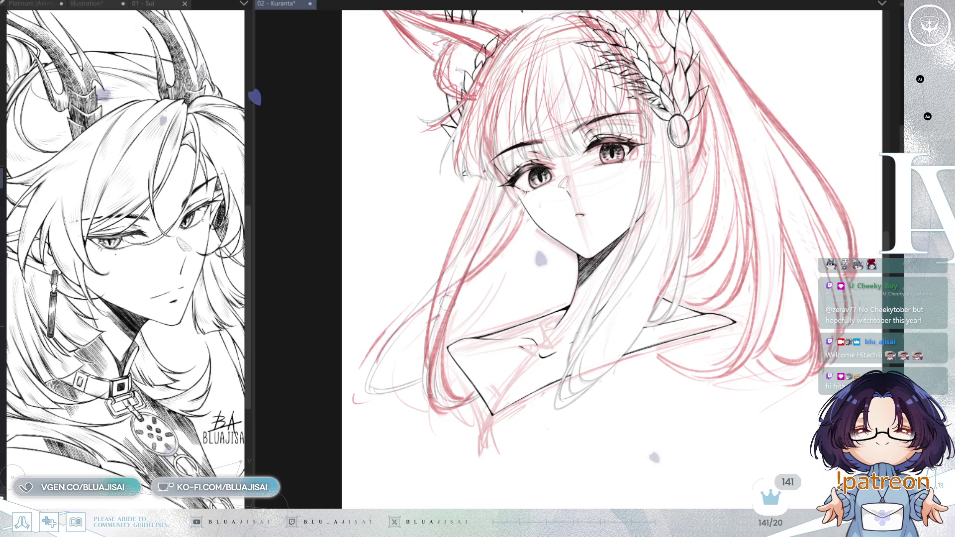
Sketch red strands sweeping down the left hair, mirroring the canvas to check proportions
left_click_drag(435, 296, 376, 365)
mouse_move(487, 266)
left_mouse_down()
mouse_move(405, 321)
mouse_move(373, 368)
left_mouse_up()
left_click_drag(458, 287, 369, 362)
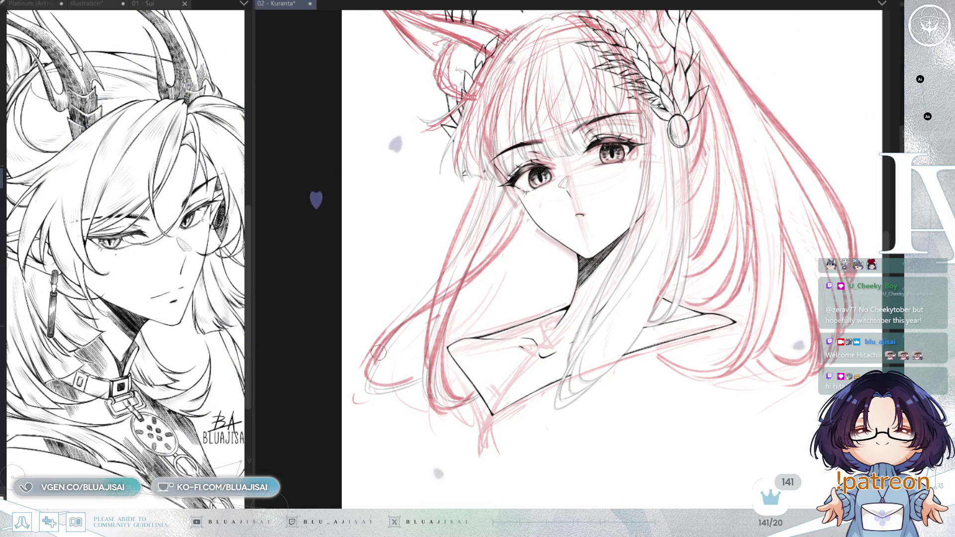
left_click_drag(453, 316, 520, 279)
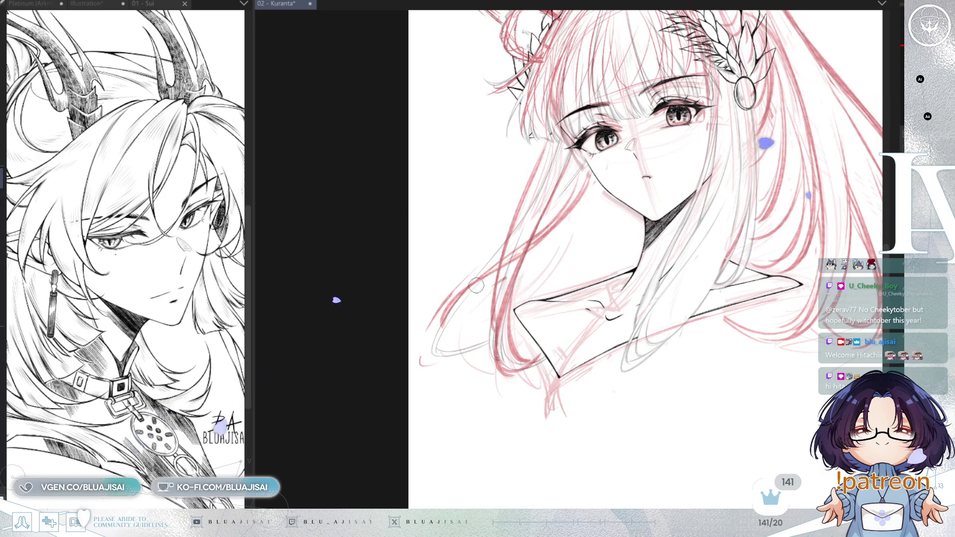
left_click_drag(495, 292, 426, 328)
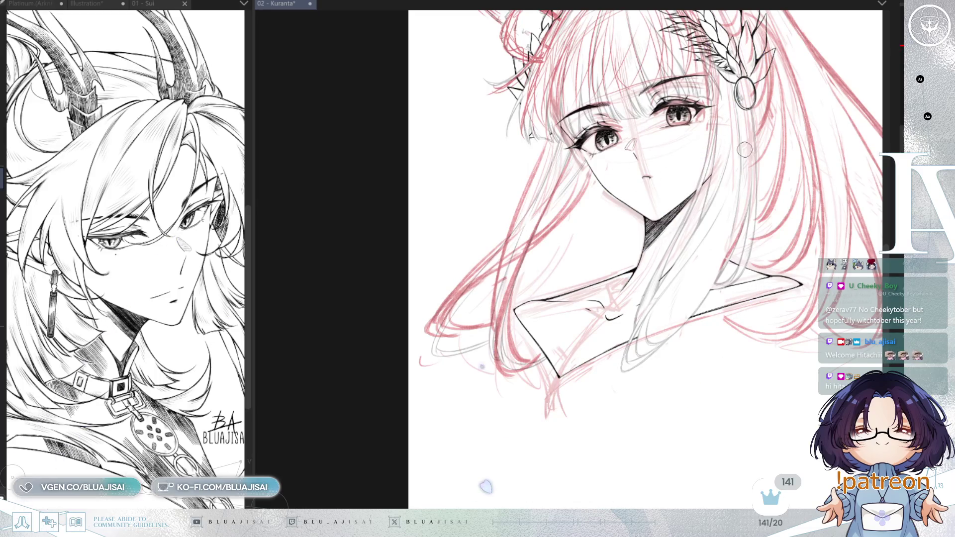
key("h")
key("h")
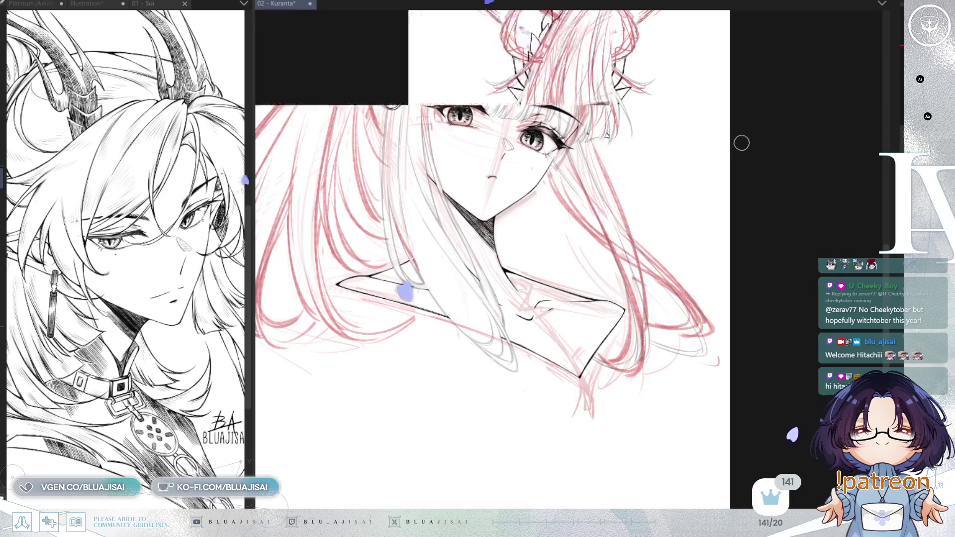
mouse_move(736, 149)
left_mouse_down()
mouse_move(717, 185)
mouse_move(675, 211)
left_mouse_up()
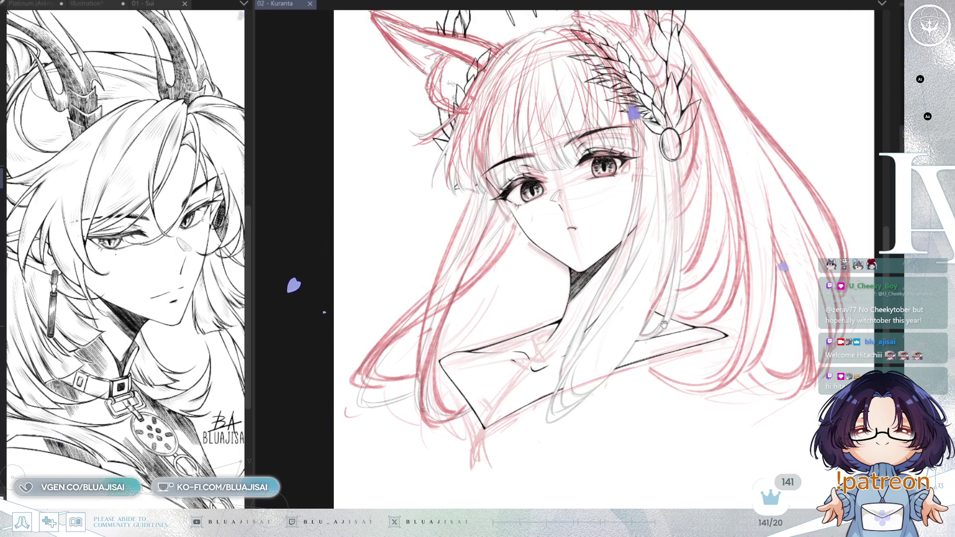
Erase the sketch lines left of the face and in the lower-left hair, then save
mouse_move(664, 324)
left_mouse_down()
mouse_move(598, 349)
mouse_move(614, 348)
left_mouse_up()
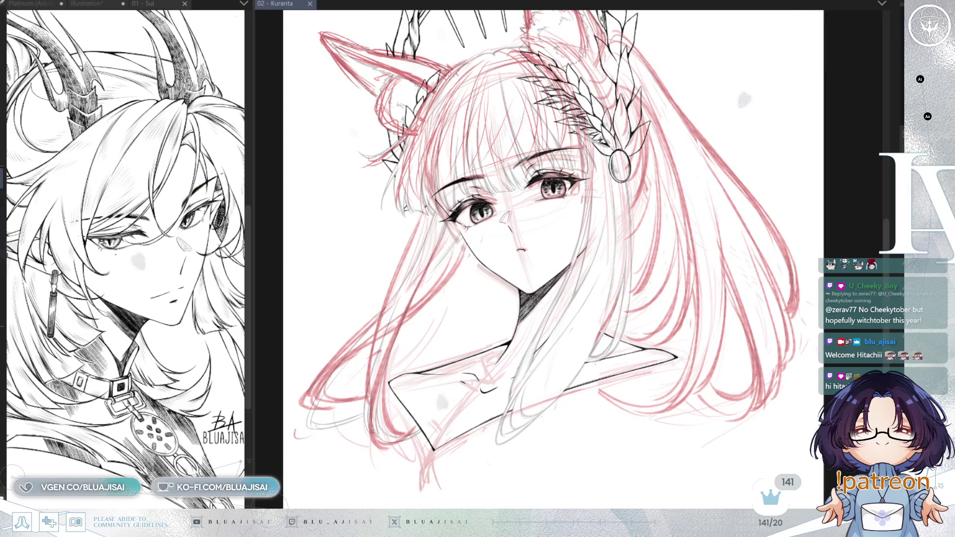
mouse_move(448, 239)
left_mouse_down()
mouse_move(441, 298)
mouse_move(423, 239)
mouse_move(384, 304)
mouse_move(383, 408)
mouse_move(405, 441)
left_mouse_up()
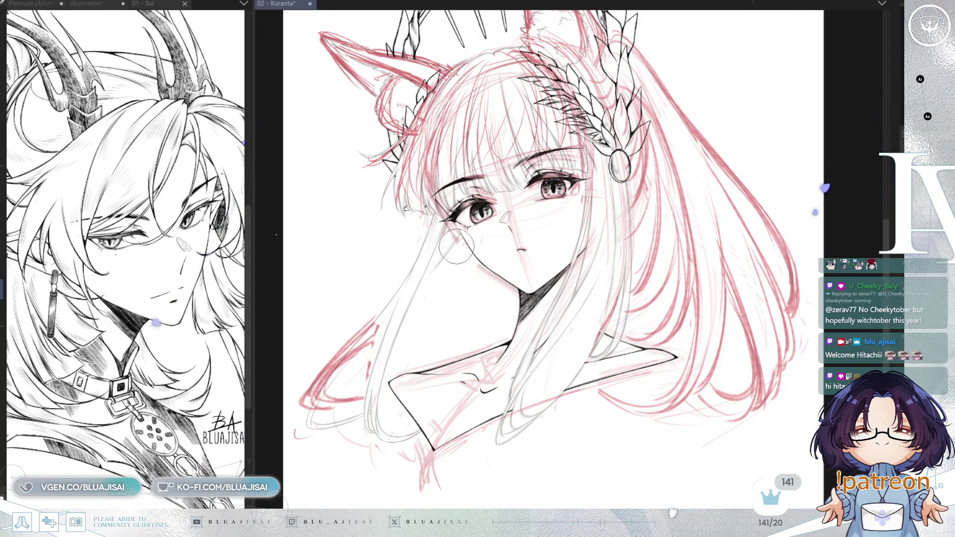
mouse_move(368, 323)
left_mouse_down()
mouse_move(319, 368)
mouse_move(299, 413)
mouse_move(362, 389)
left_mouse_up()
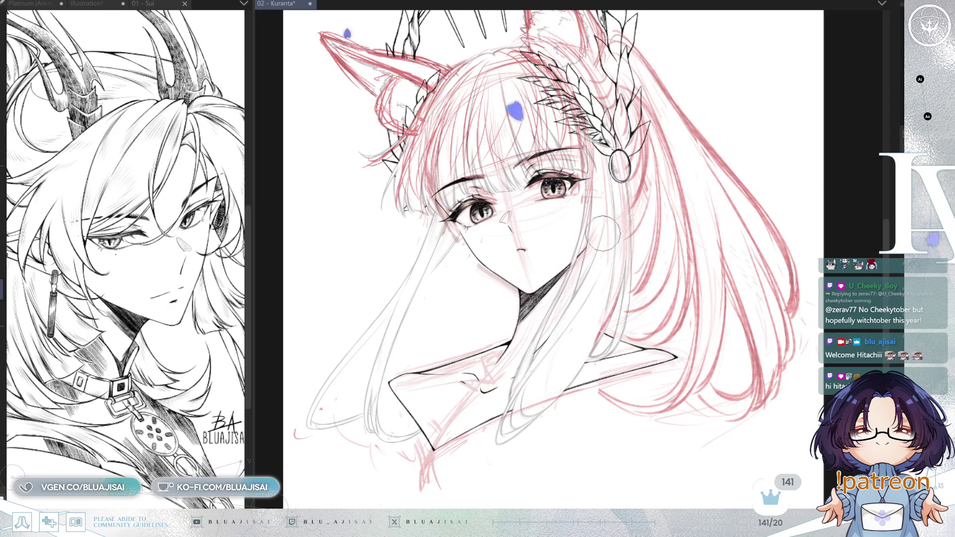
key("ctrl+s")
key("ctrl+minus")
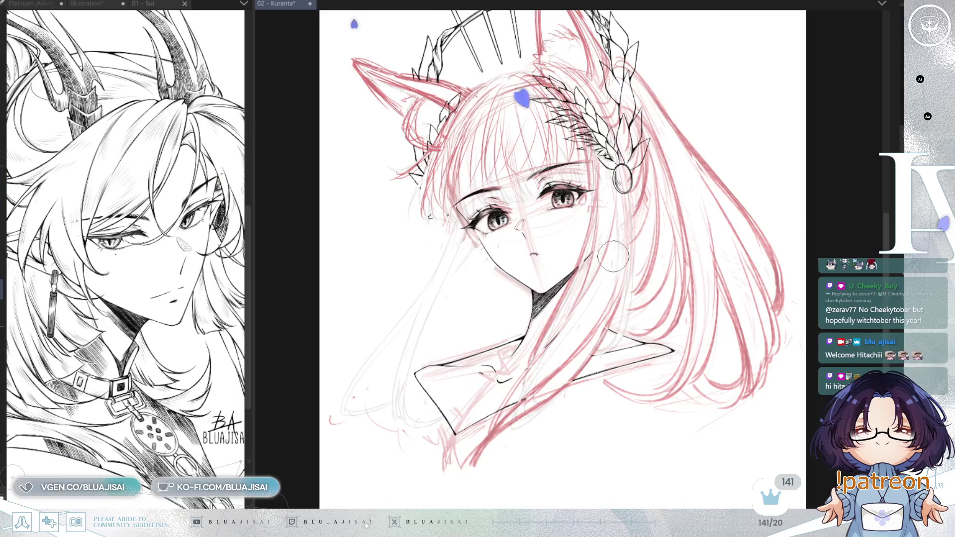
Straighten the view and sketch five long strands sweeping down-left from the shoulder
key("minus")
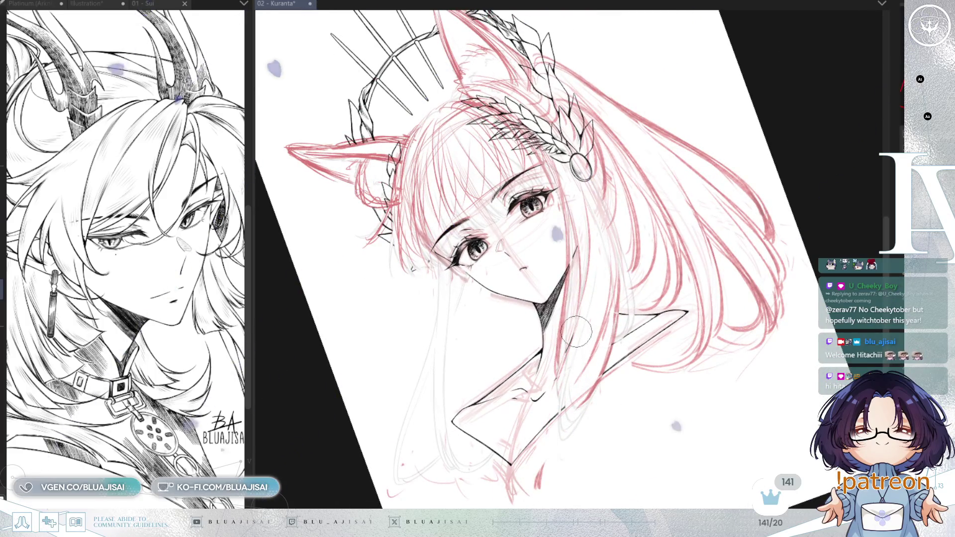
key("ctrl+at")
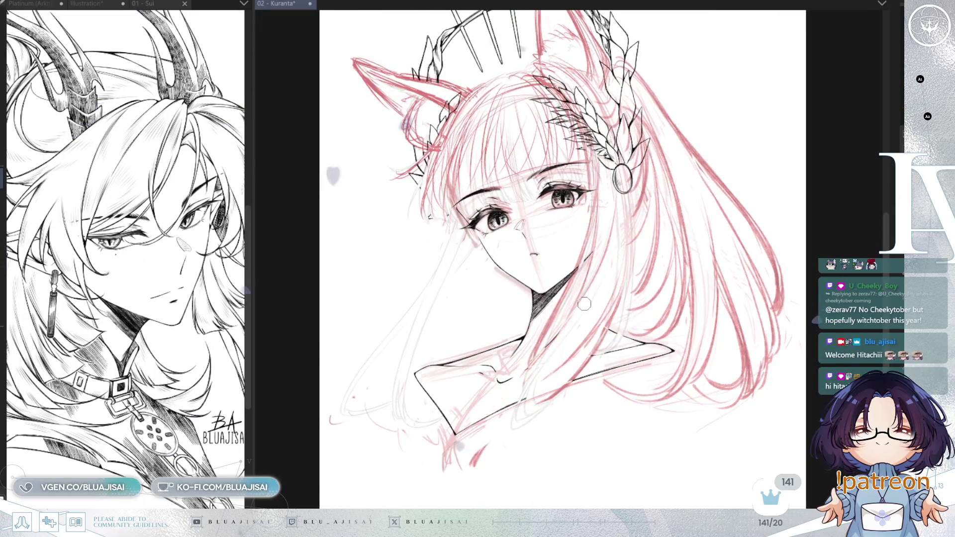
left_click_drag(560, 333, 480, 448)
left_click_drag(538, 364, 478, 458)
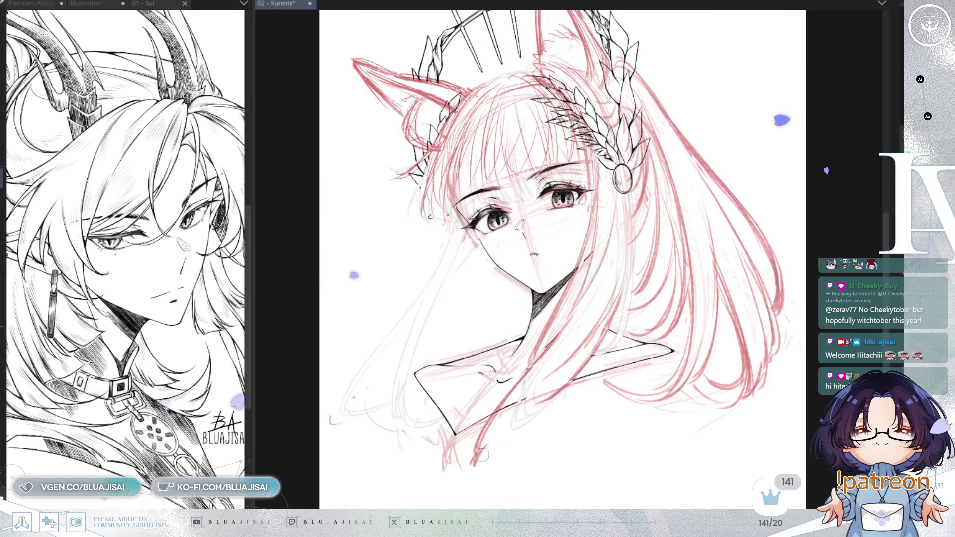
left_click_drag(587, 336, 478, 452)
left_click_drag(557, 367, 472, 463)
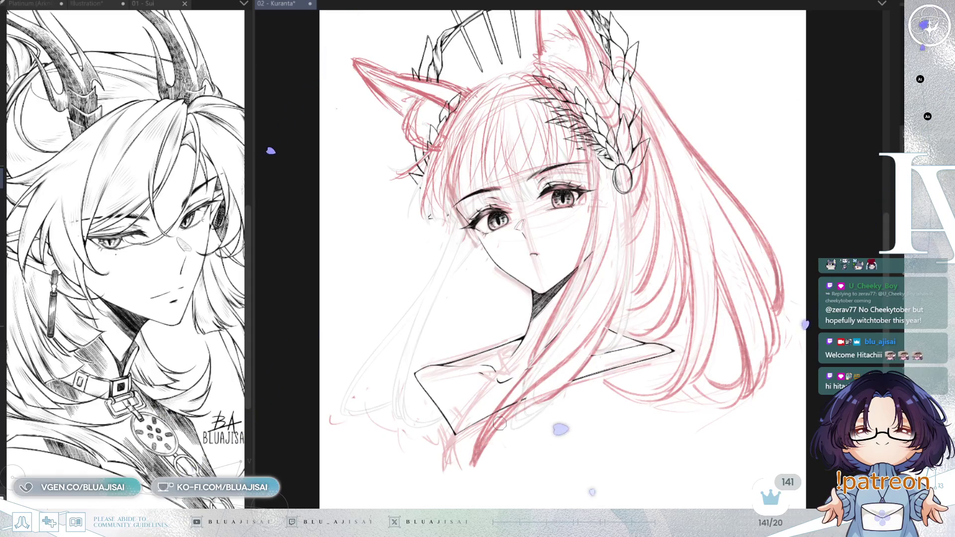
left_click_drag(572, 370, 487, 443)
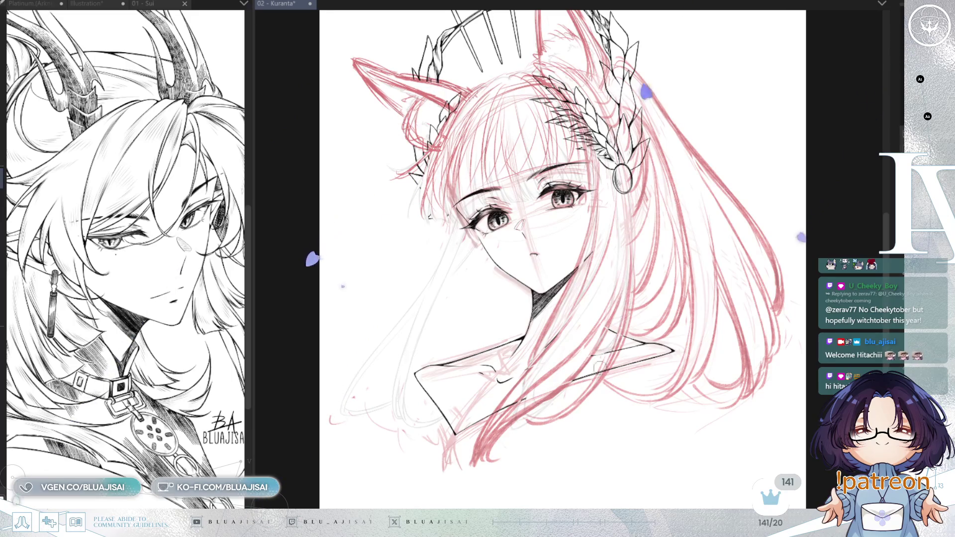
Mirror the canvas to check, then erase a stray strand in the lower-right hair
key("h")
key("h")
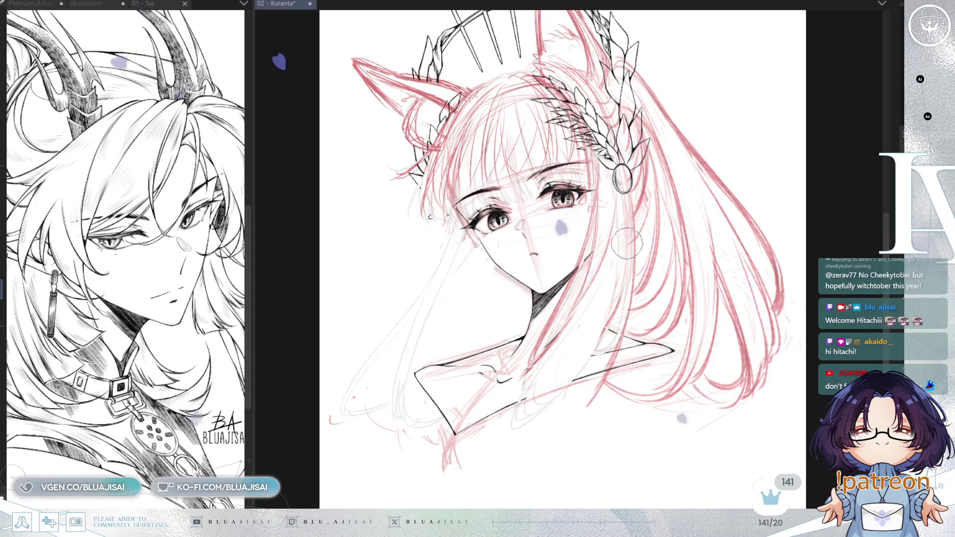
left_click_drag(632, 304, 580, 418)
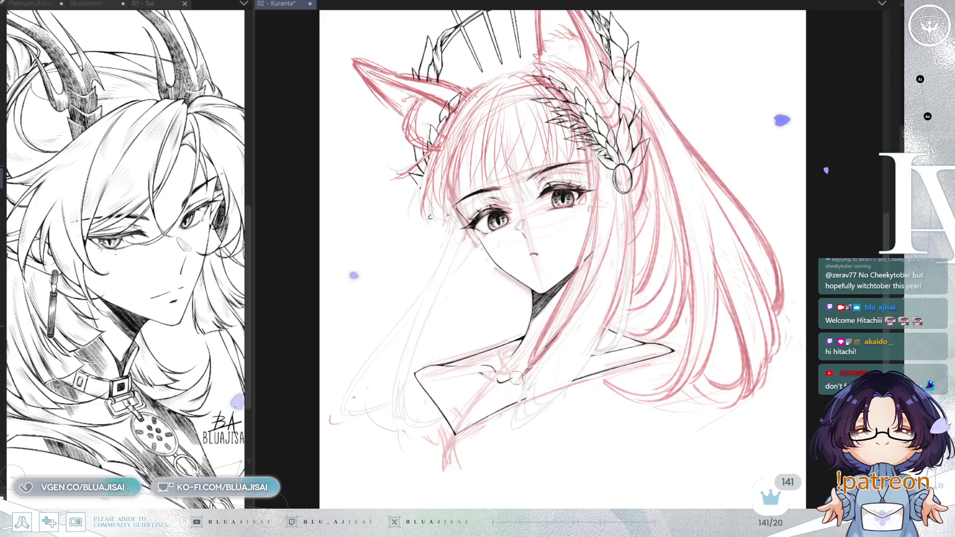
mouse_move(537, 358)
left_mouse_down()
mouse_move(571, 314)
mouse_move(450, 442)
left_mouse_up()
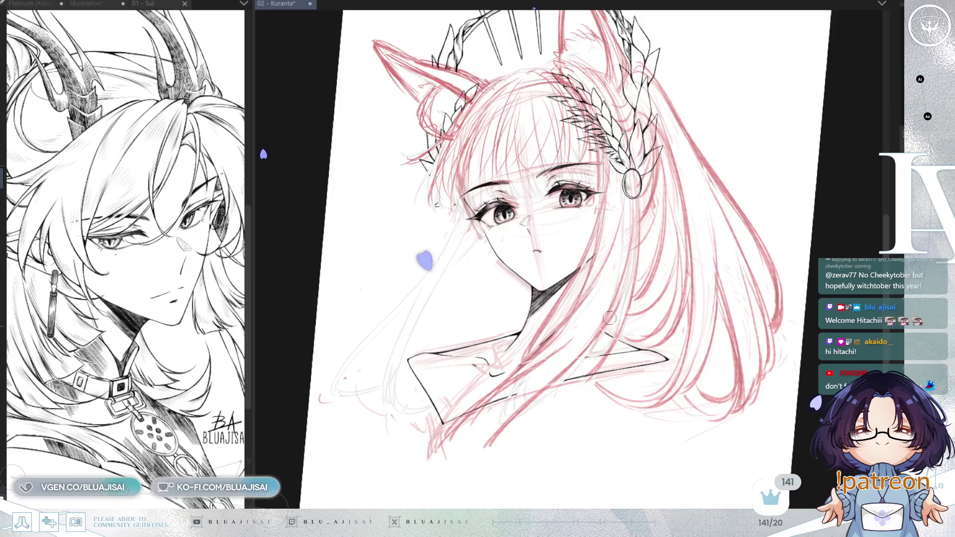
Draw a long strand and a short stroke across the collar, checking with rotate, zoom and flip
left_click_drag(622, 302, 561, 402)
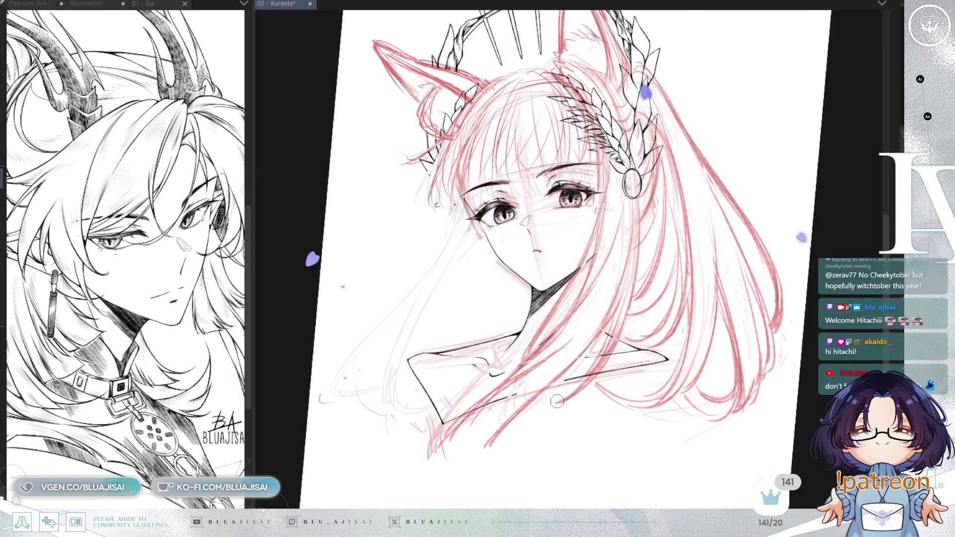
key("minus")
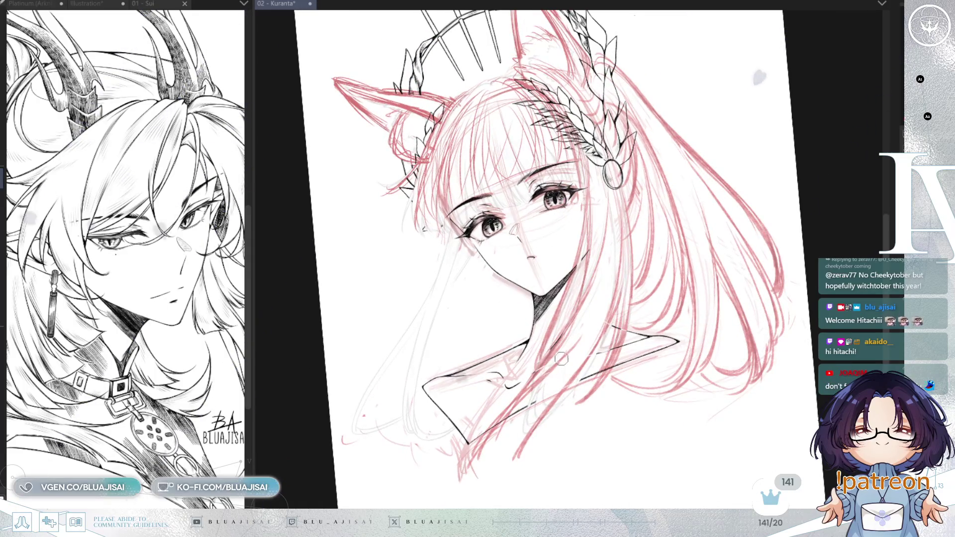
left_click_drag(552, 370, 504, 458)
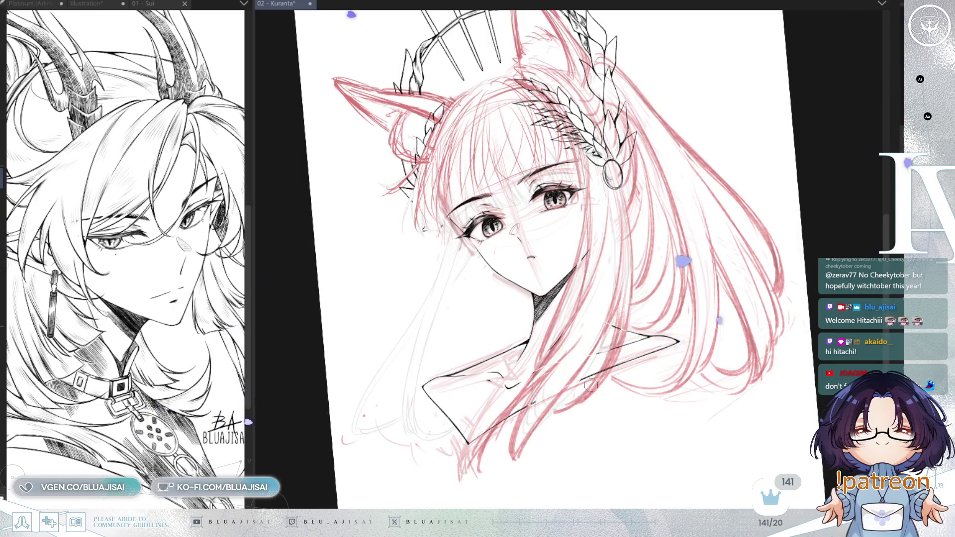
key("asciicircum")
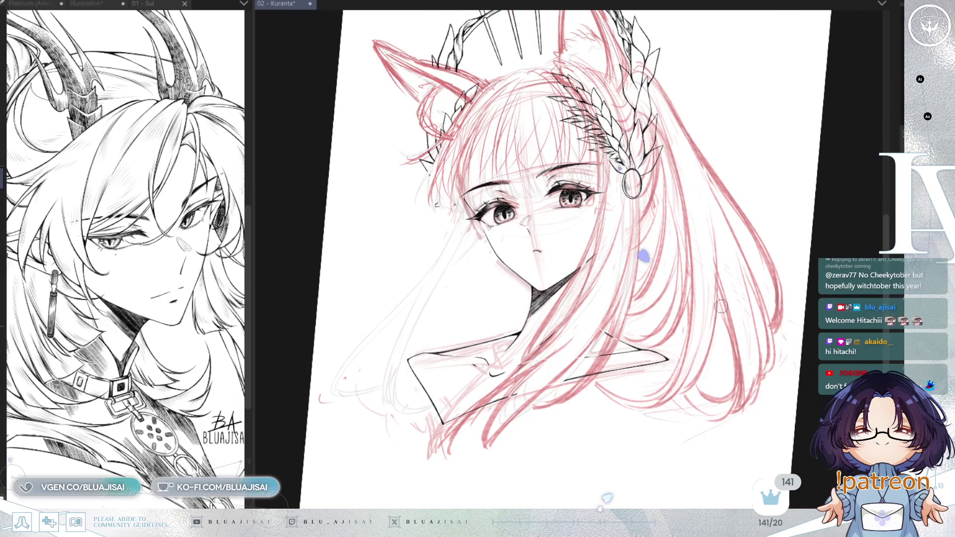
key("ctrl+minus")
key("ctrl+plus")
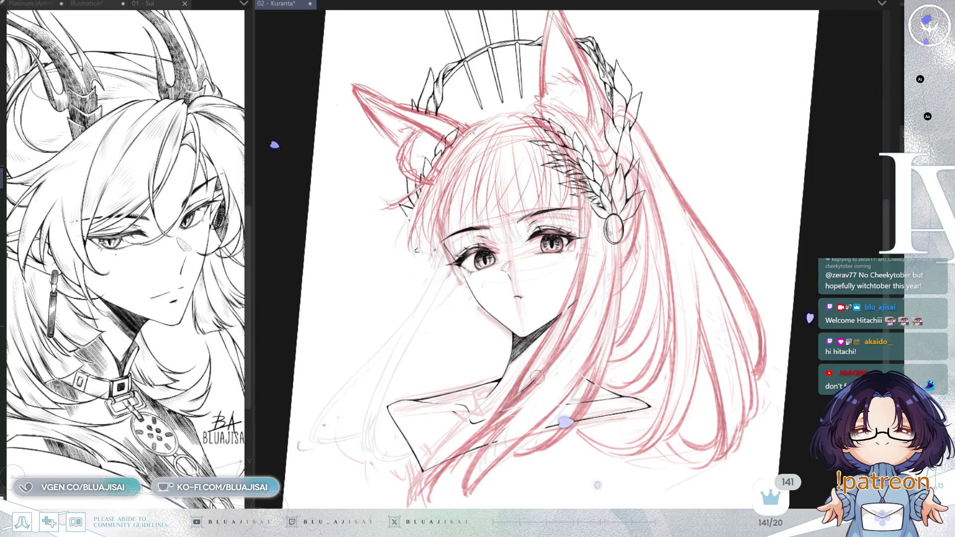
key("ctrl+0")
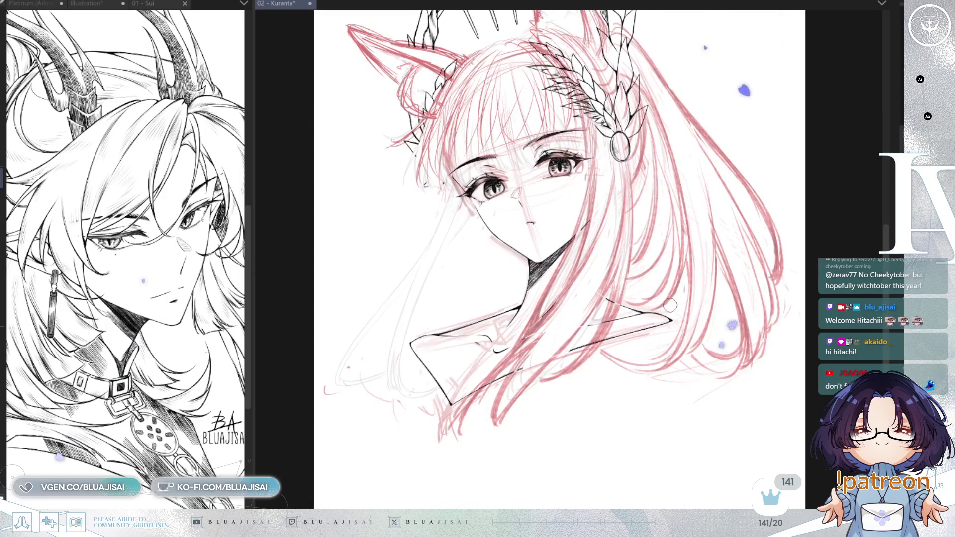
key("h")
key("h")
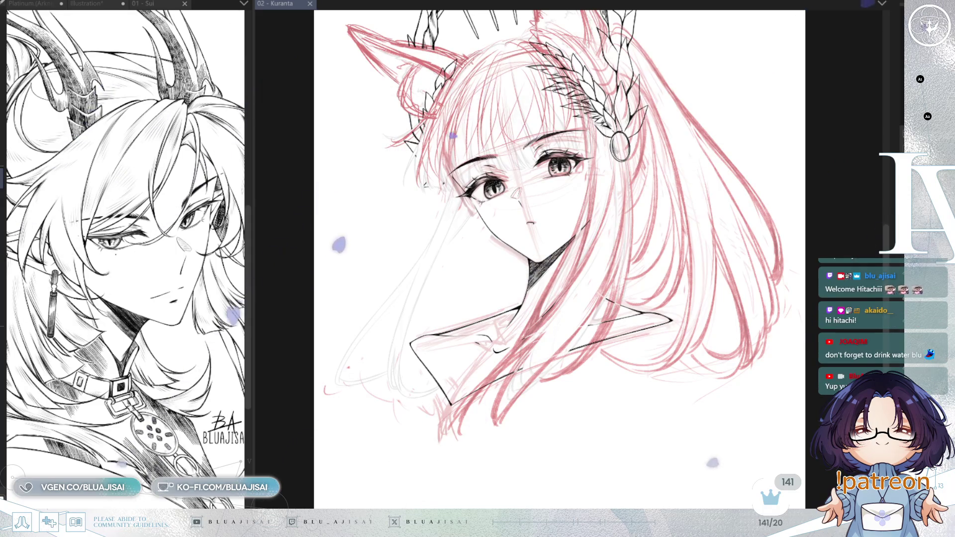
left_click(633, 141)
left_click_drag(565, 215, 628, 205)
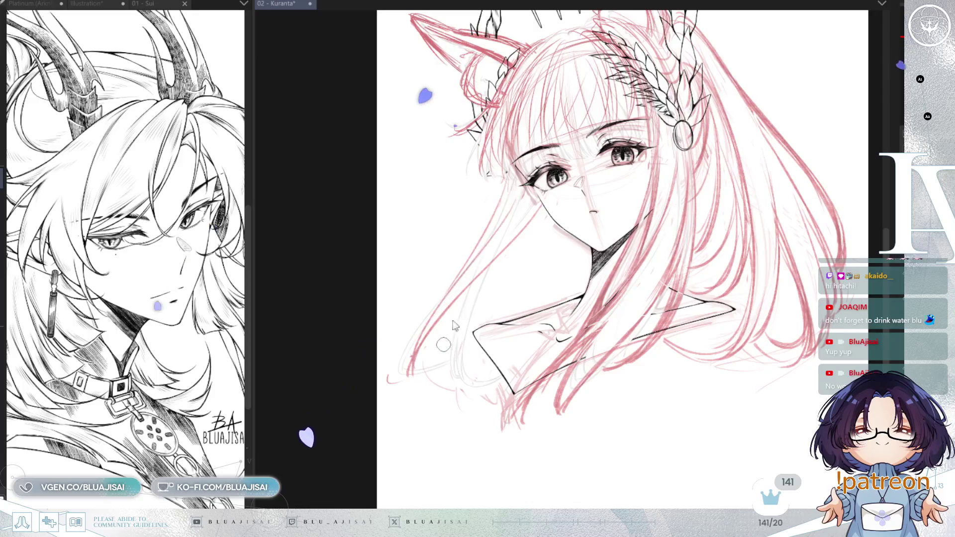
Draw long strands down the left side of the hair, redoing the rough attempts
left_click_drag(500, 222, 409, 379)
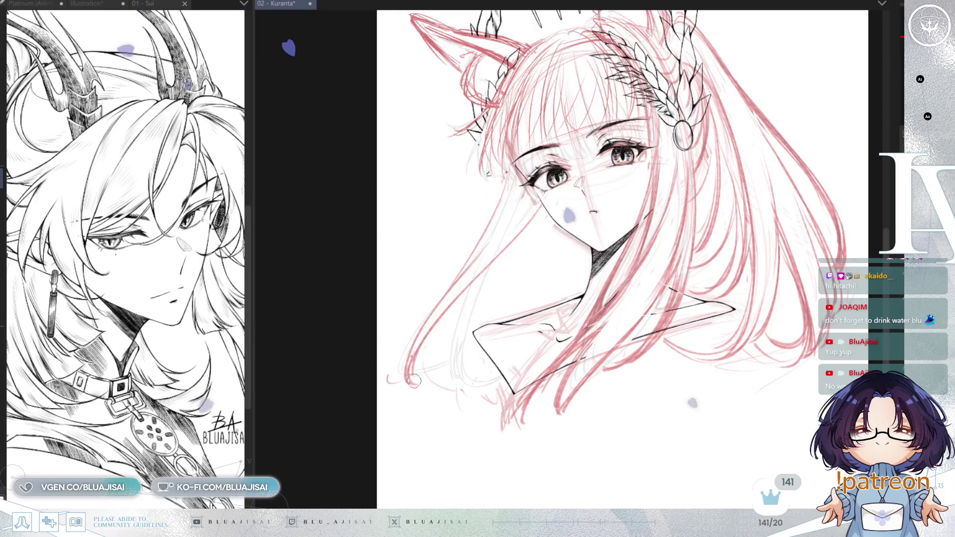
left_click_drag(479, 295, 450, 395)
key("ctrl+z")
key("ctrl+z")
left_click_drag(478, 294, 448, 398)
key("ctrl+z")
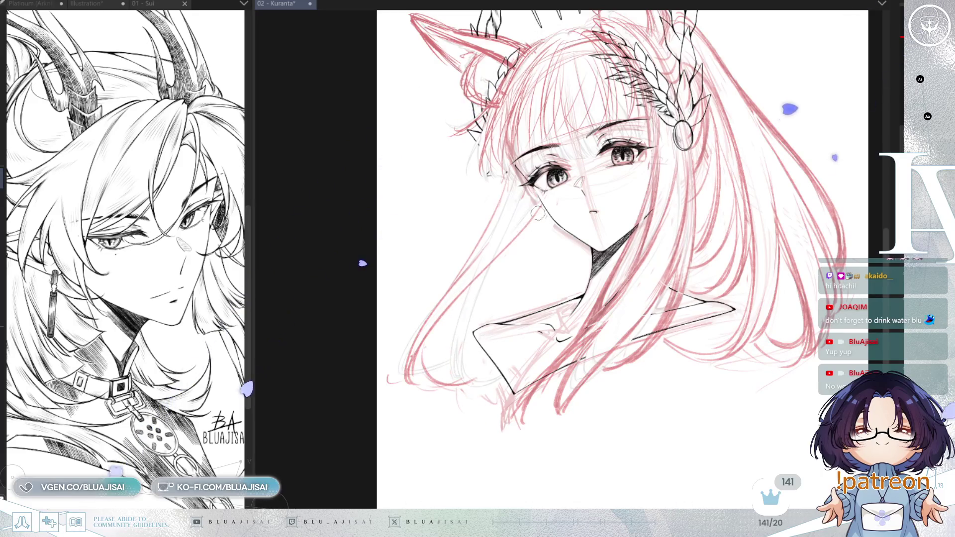
left_click_drag(542, 207, 493, 347)
key("ctrl+z")
left_click_drag(525, 232, 503, 330)
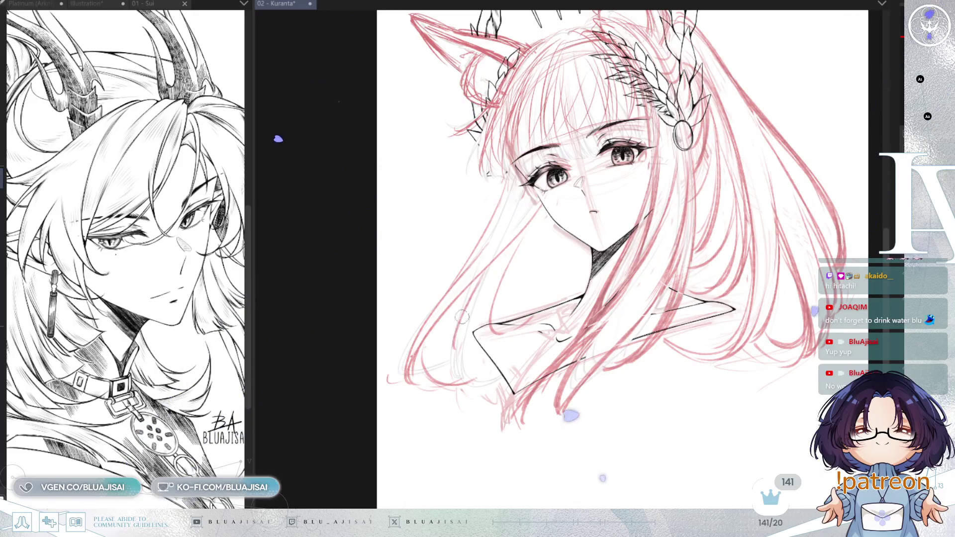
key("ctrl+z")
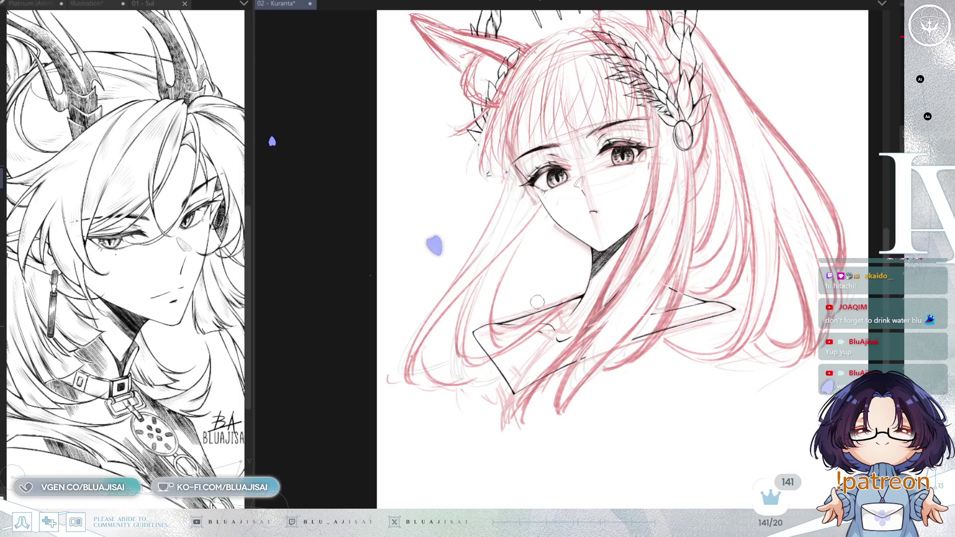
Add a stroke near the collar, flip the canvas to check, and shrink the brush
left_click_drag(493, 324, 582, 286)
key("h")
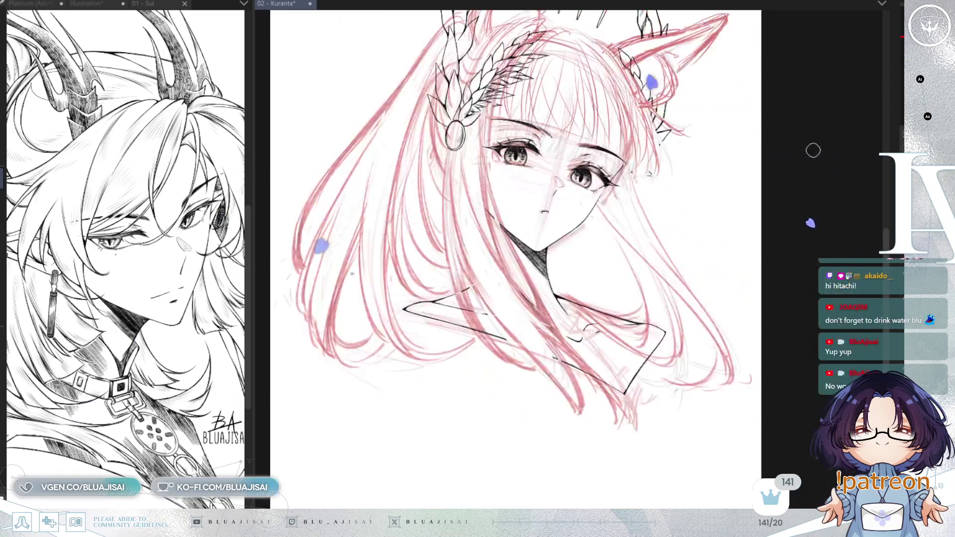
key("h")
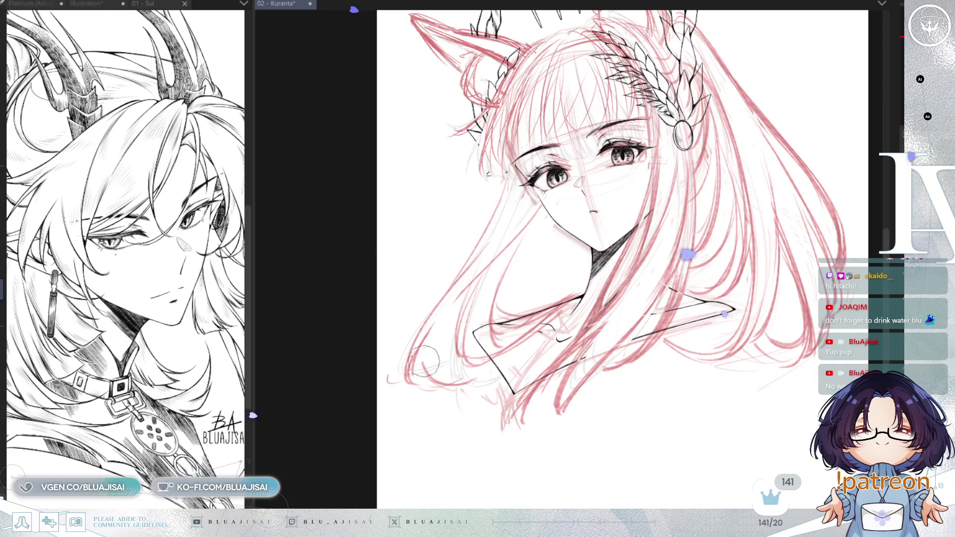
key("bracketleft")
key("bracketleft")
key("bracketleft")
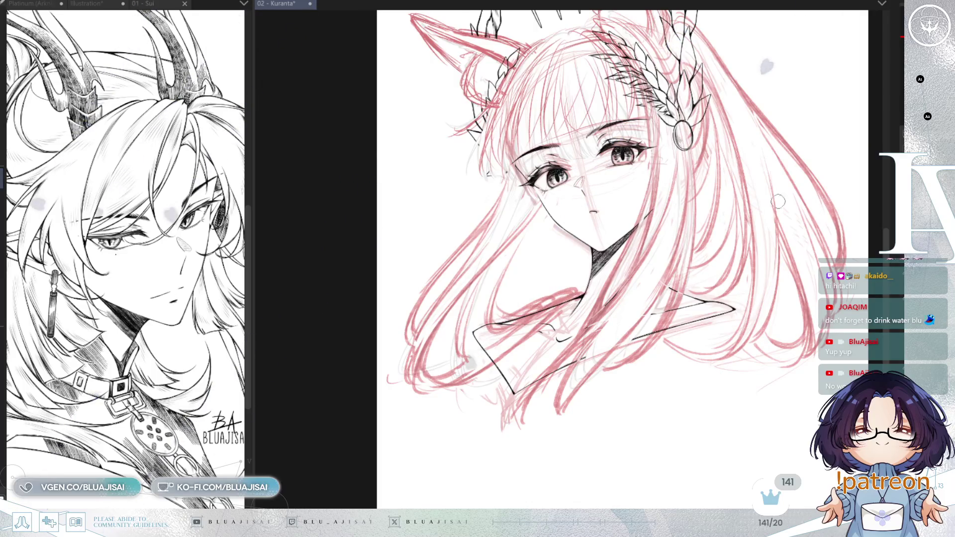
Pan the view left and briefly mirror the canvas to check the drawing, then unmirror it
scroll(778, 183, "down", 1)
left_click_drag(779, 183, 761, 224)
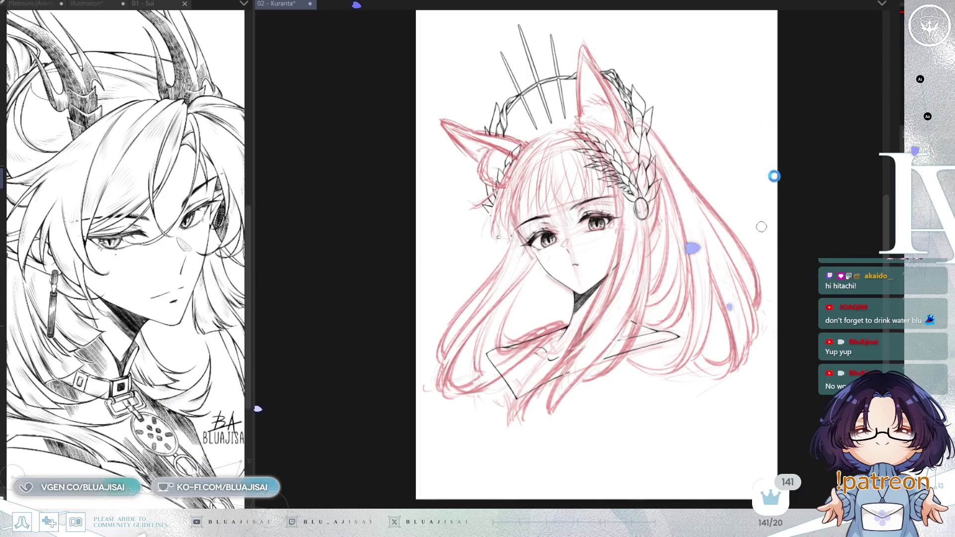
left_click_drag(796, 200, 766, 200)
key("h")
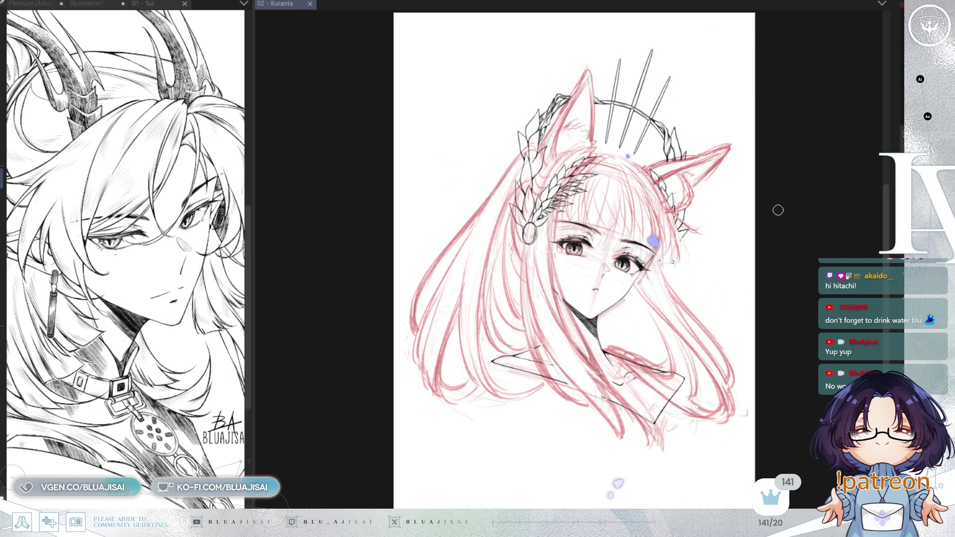
key("h")
scroll(504, 295, "up", 1)
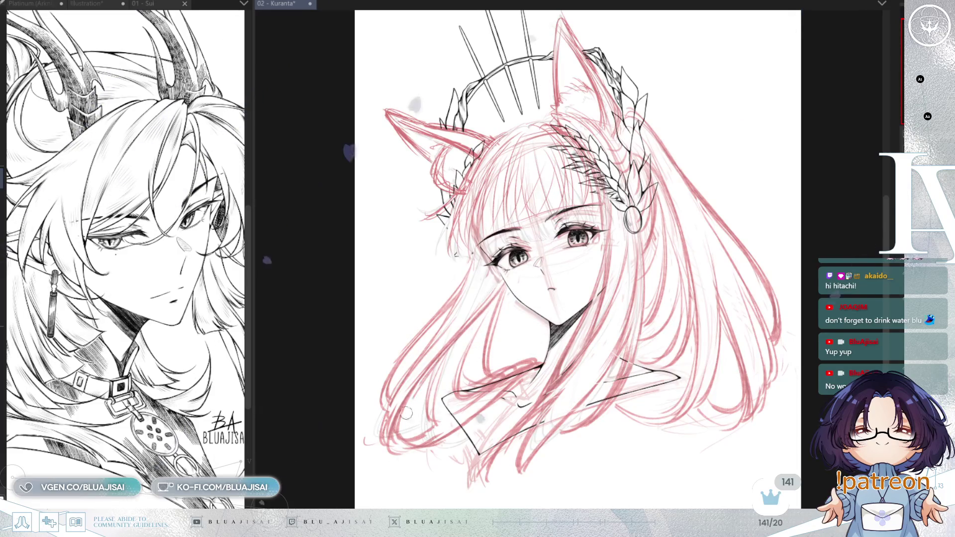
scroll(497, 323, "down", 2)
scroll(573, 267, "up", 2)
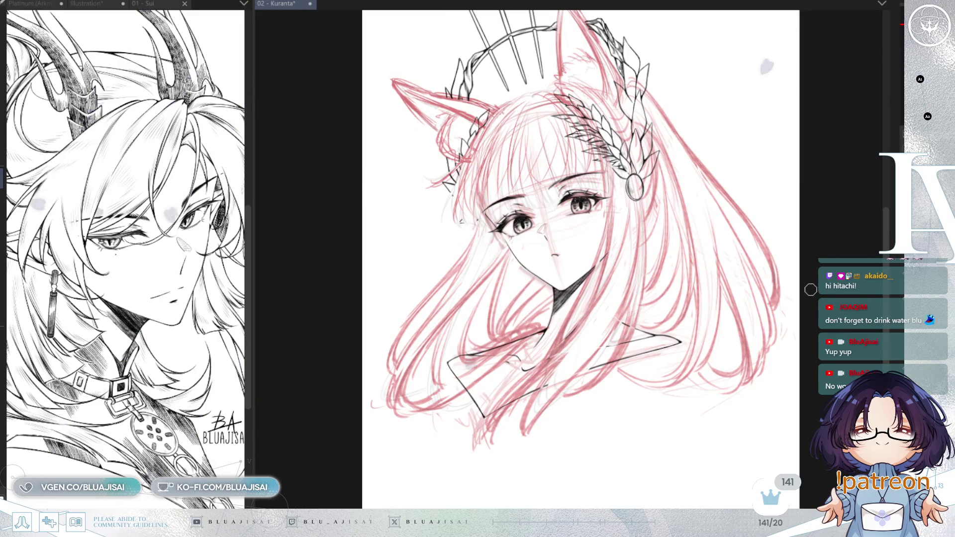
Tilt the view counter-clockwise and recheck in mirrored view, ending with the canvas unmirrored
key("h")
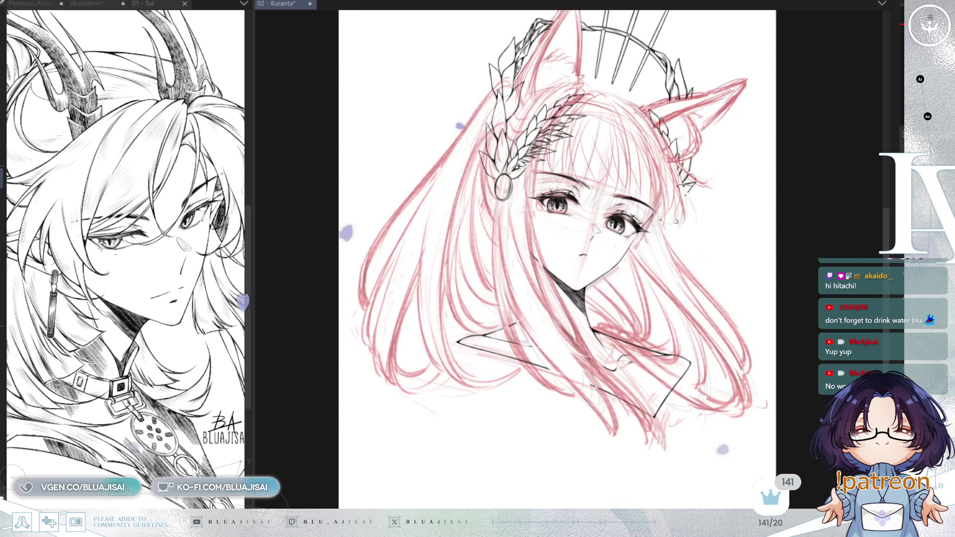
key("minus")
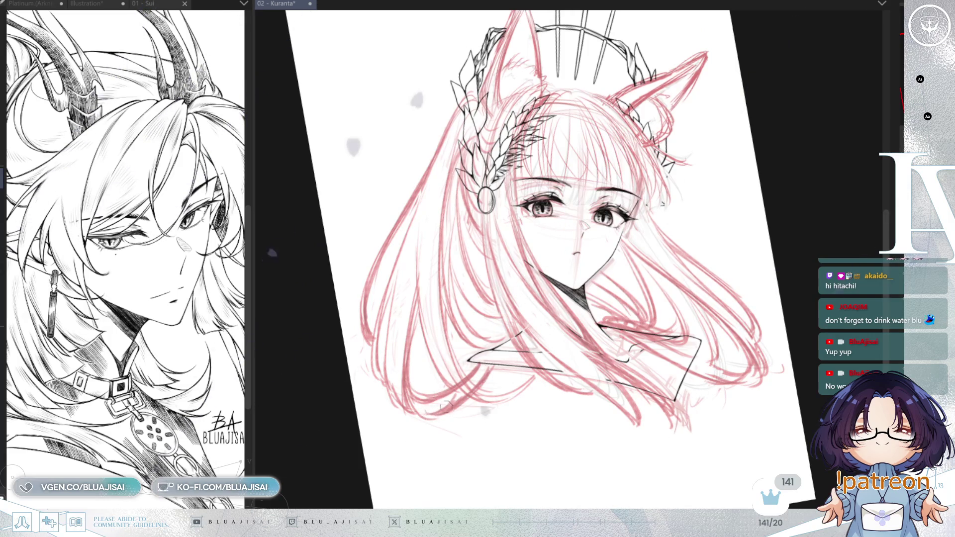
key("h")
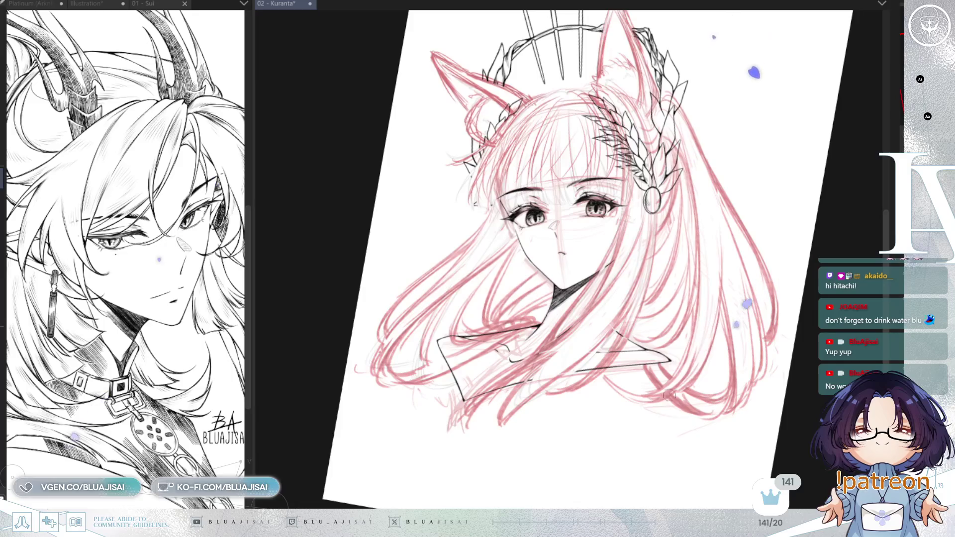
scroll(746, 339, "down", 4)
key("h")
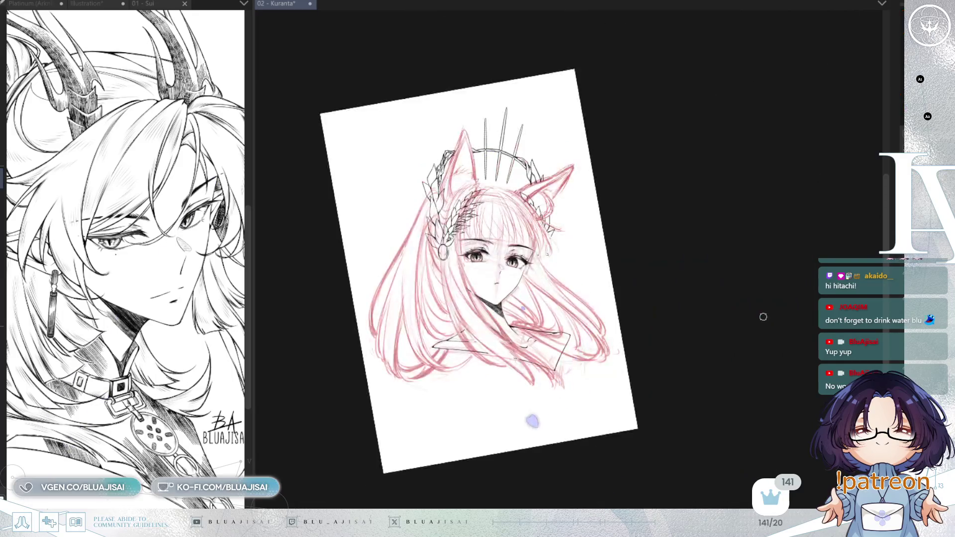
key("h")
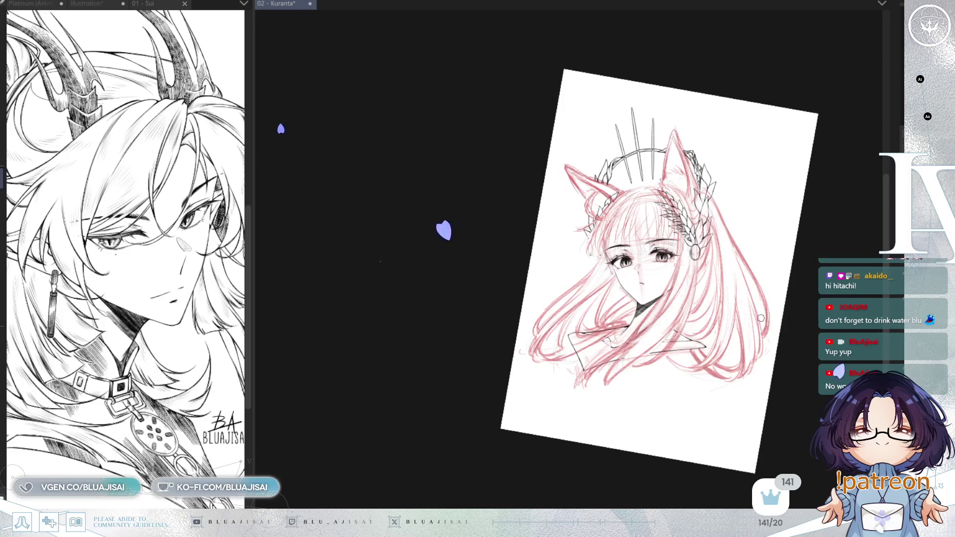
scroll(759, 319, "up", 3)
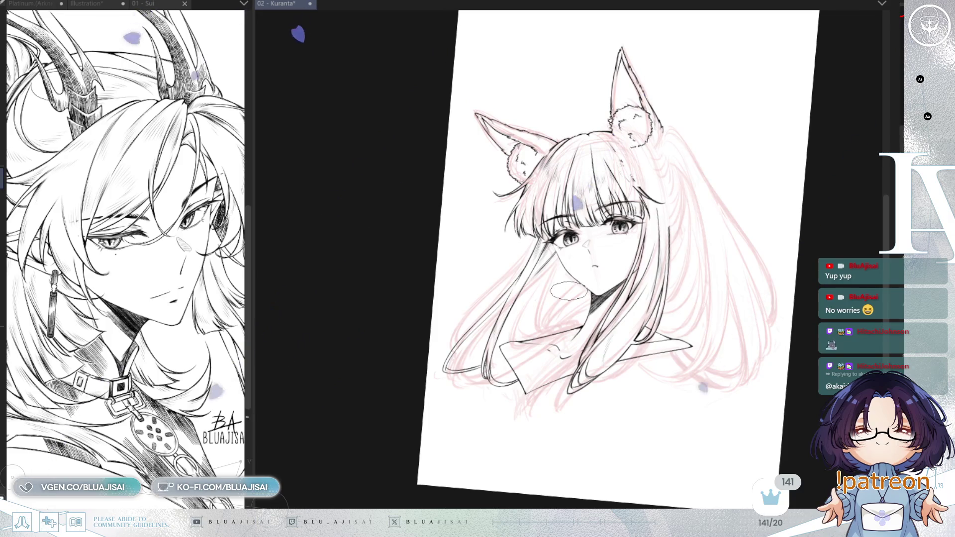
Erase the overshooting lower hair strand ends
scroll(581, 313, "up", 5)
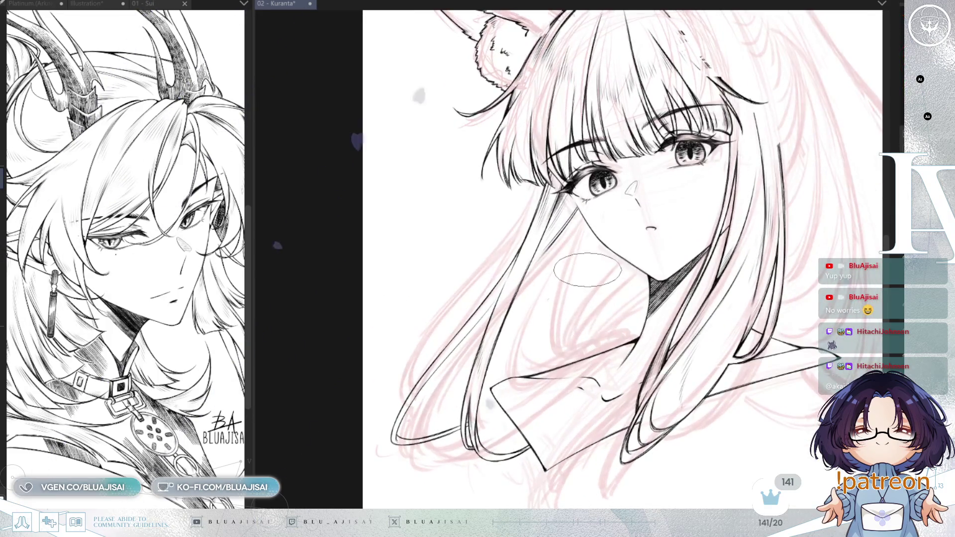
mouse_move(518, 439)
left_mouse_down()
mouse_move(433, 441)
mouse_move(401, 458)
mouse_move(403, 422)
mouse_move(433, 364)
mouse_move(527, 229)
mouse_move(518, 259)
left_mouse_up()
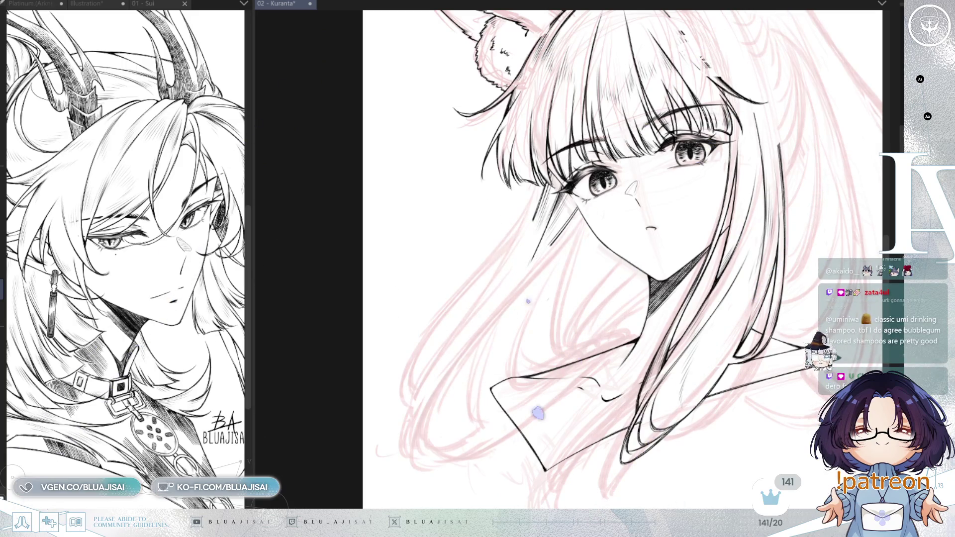
scroll(579, 201, "up", 5)
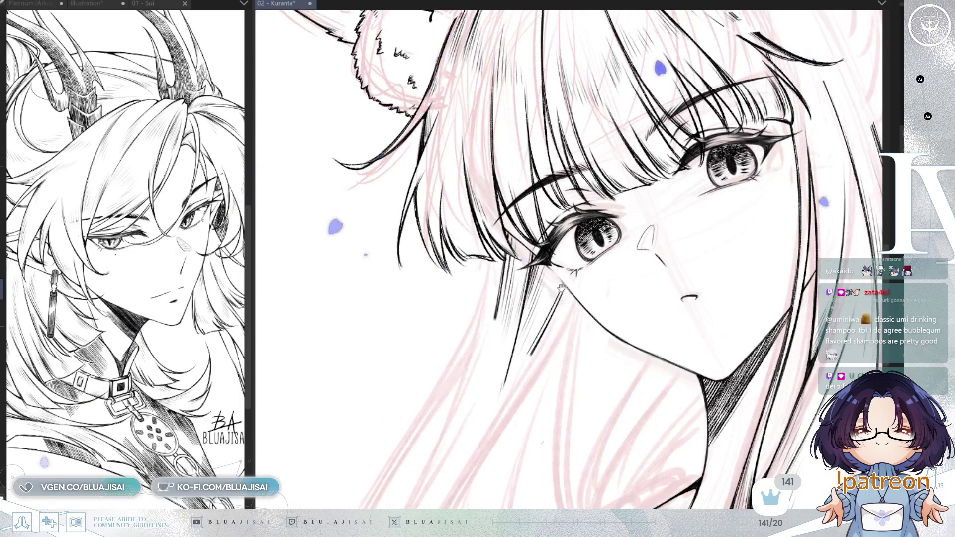
scroll(562, 296, "up", 1)
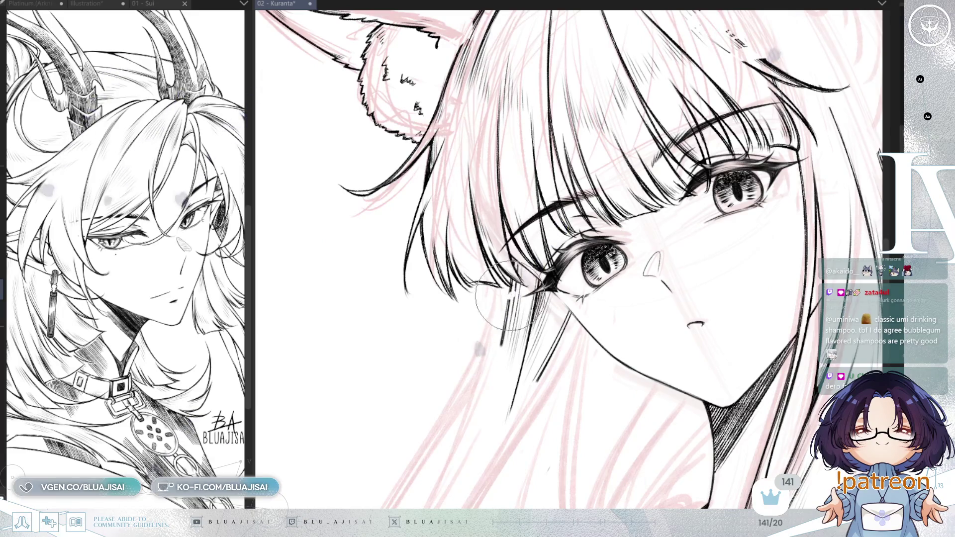
Undo the accidental hatching stroke and erase the stray hatching below the eye
left_click_drag(523, 323, 515, 353)
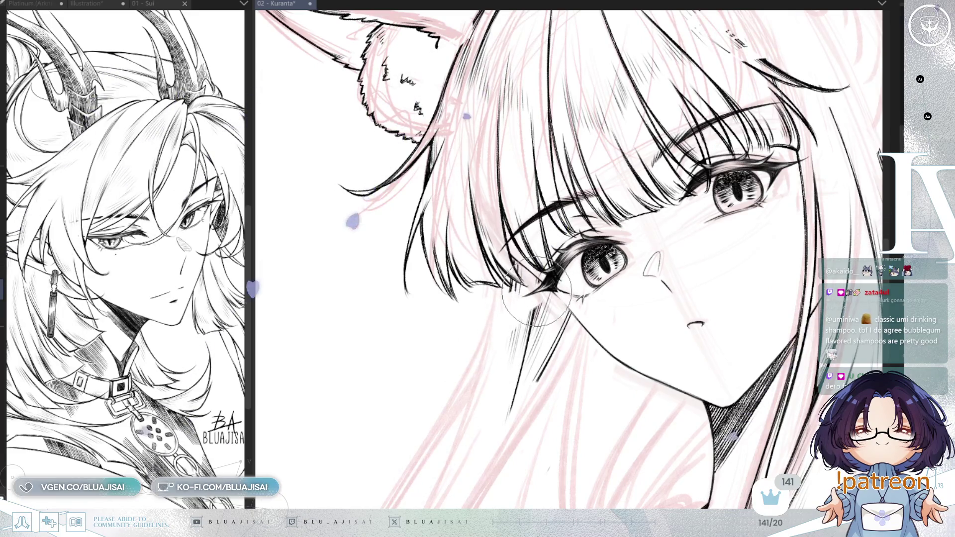
key("ctrl+z")
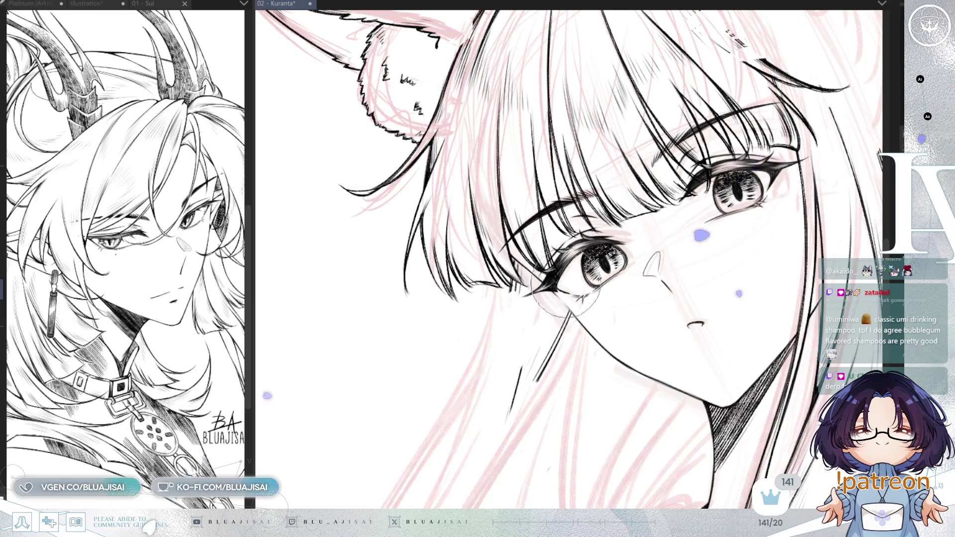
mouse_move(552, 298)
left_mouse_down()
mouse_move(518, 330)
mouse_move(550, 341)
mouse_move(544, 323)
left_mouse_up()
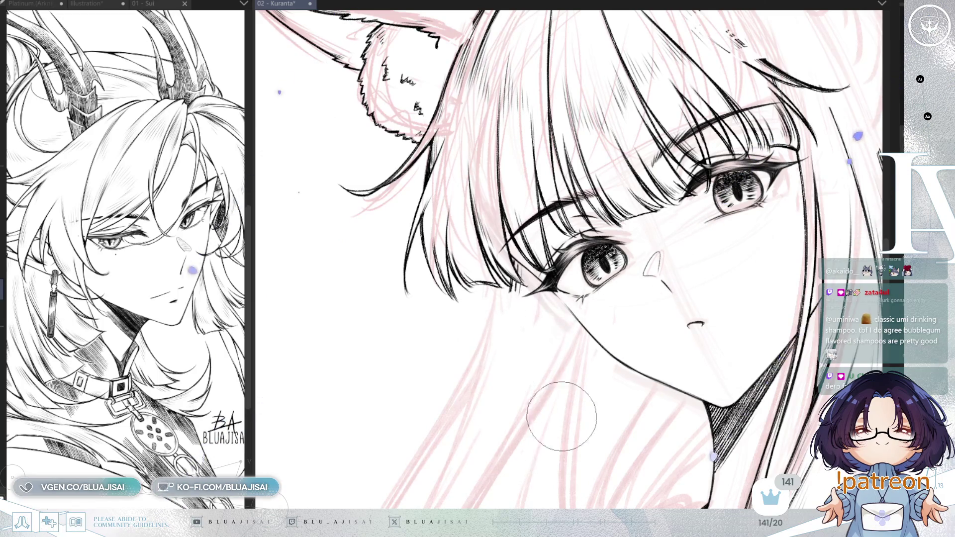
left_click_drag(562, 416, 554, 260)
left_click_drag(531, 347, 542, 277)
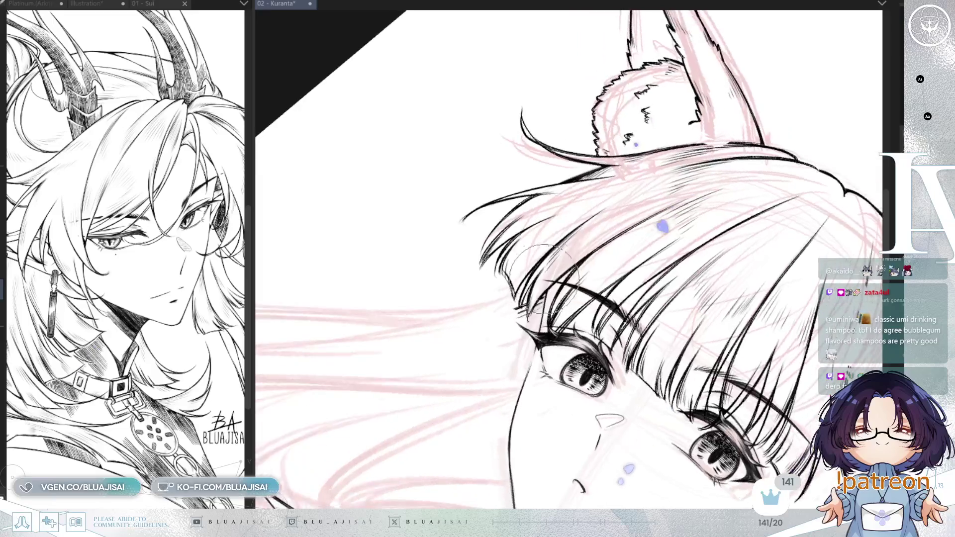
Erase the curled hair tips overlapping the collar and along the shoulder line
scroll(563, 236, "up", 3)
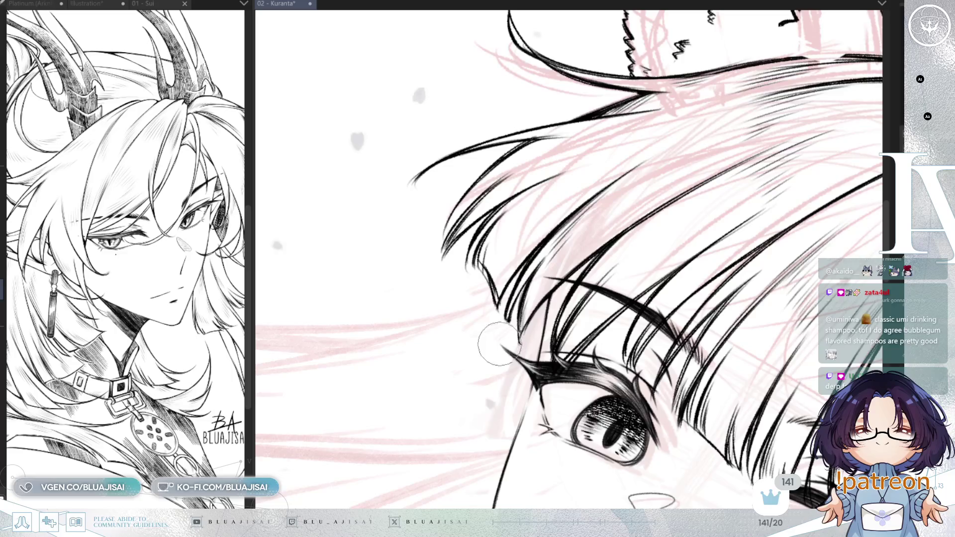
scroll(491, 315, "down", 5)
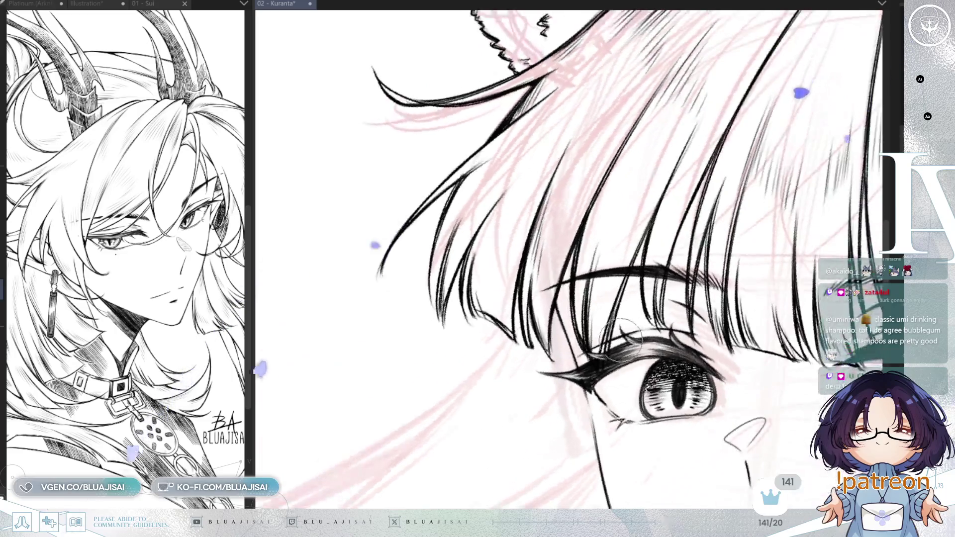
mouse_move(749, 350)
left_mouse_down()
mouse_move(726, 368)
mouse_move(688, 348)
mouse_move(690, 268)
left_mouse_up()
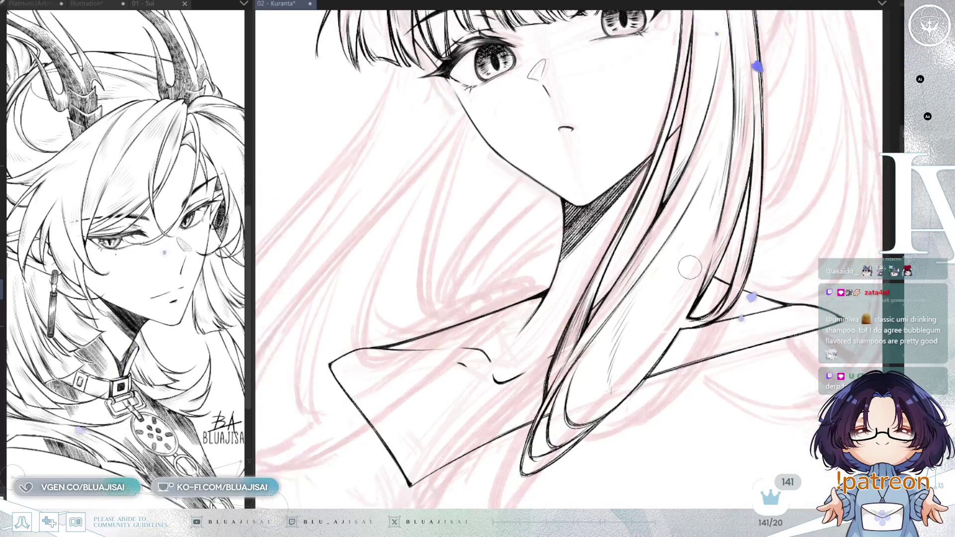
scroll(647, 259, "down", 2)
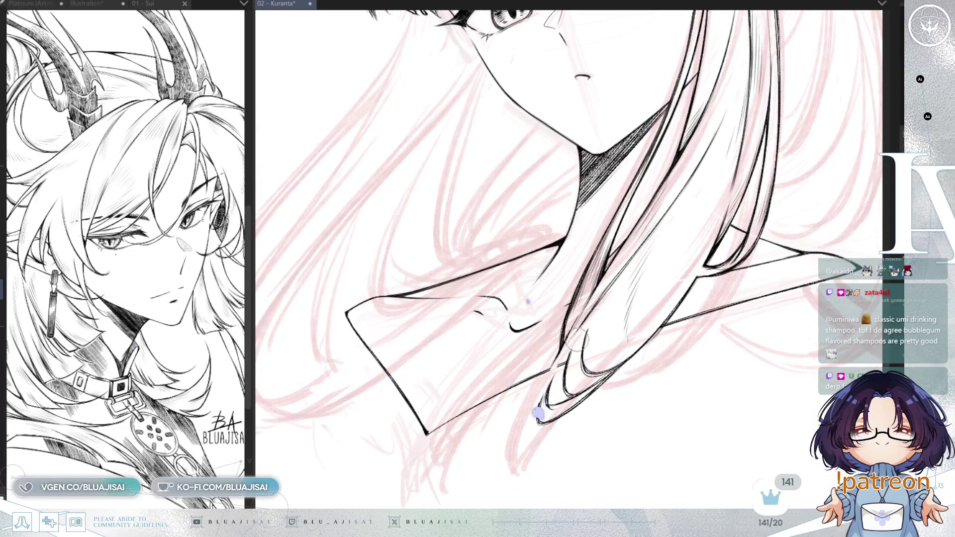
mouse_move(579, 314)
left_mouse_down()
mouse_move(545, 434)
mouse_move(618, 374)
left_mouse_up()
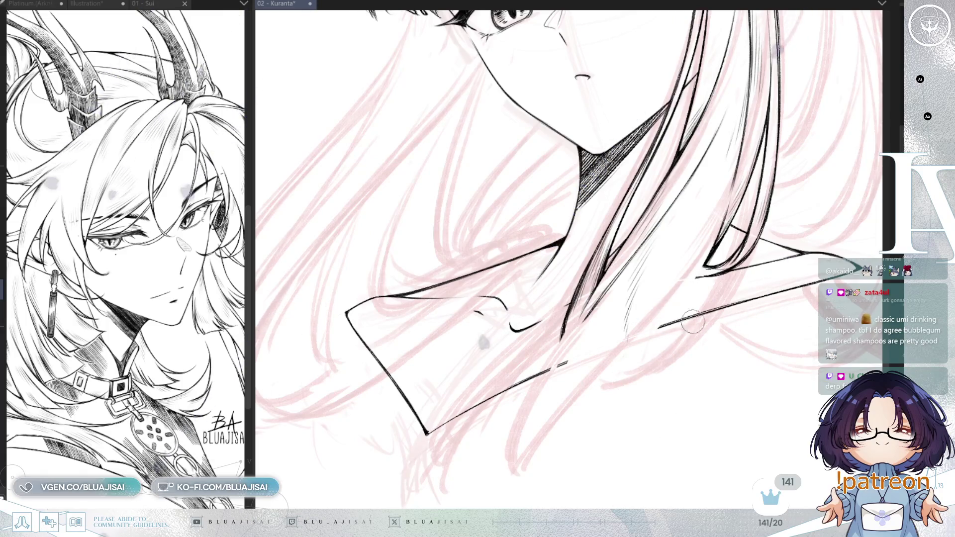
key("asciicircum")
mouse_move(718, 267)
left_mouse_down()
mouse_move(722, 248)
mouse_move(710, 278)
mouse_move(726, 278)
mouse_move(753, 238)
left_mouse_up()
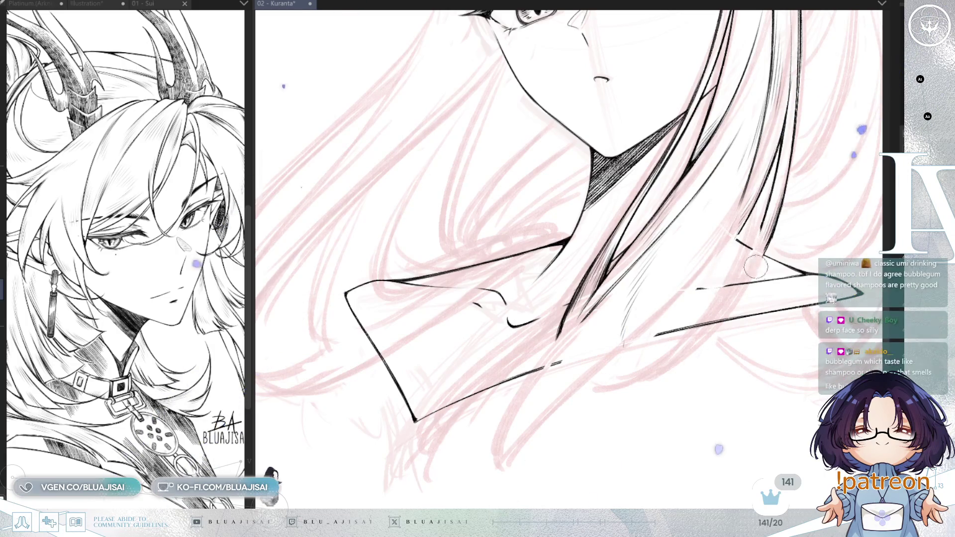
scroll(749, 295, "down", 1)
scroll(749, 295, "down", 1)
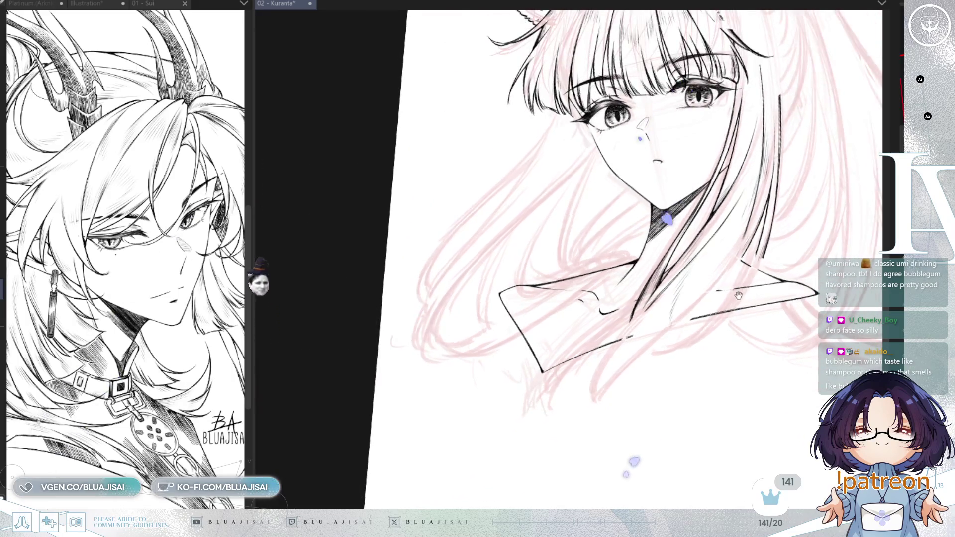
Save the Kuranta lineart file with Ctrl+S
scroll(714, 300, "down", 1)
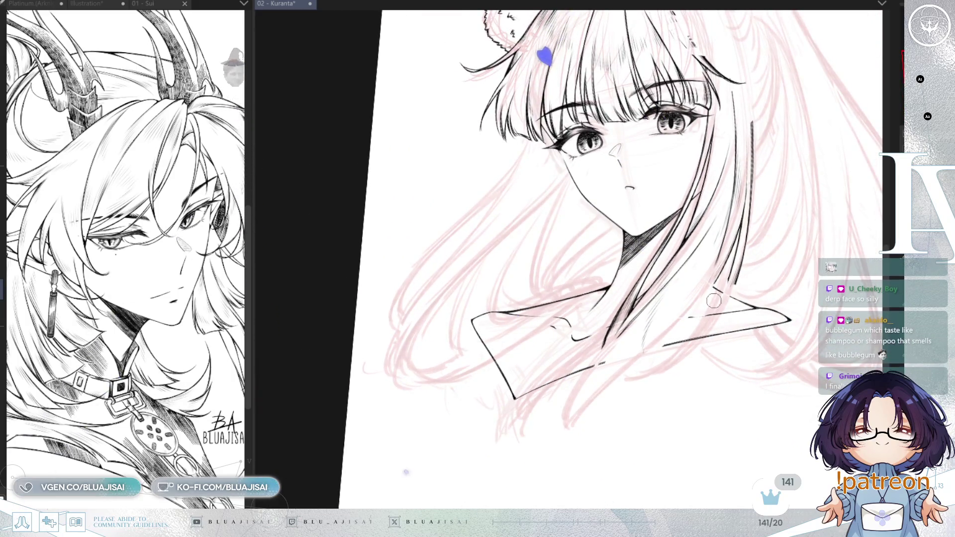
key("ctrl+s")
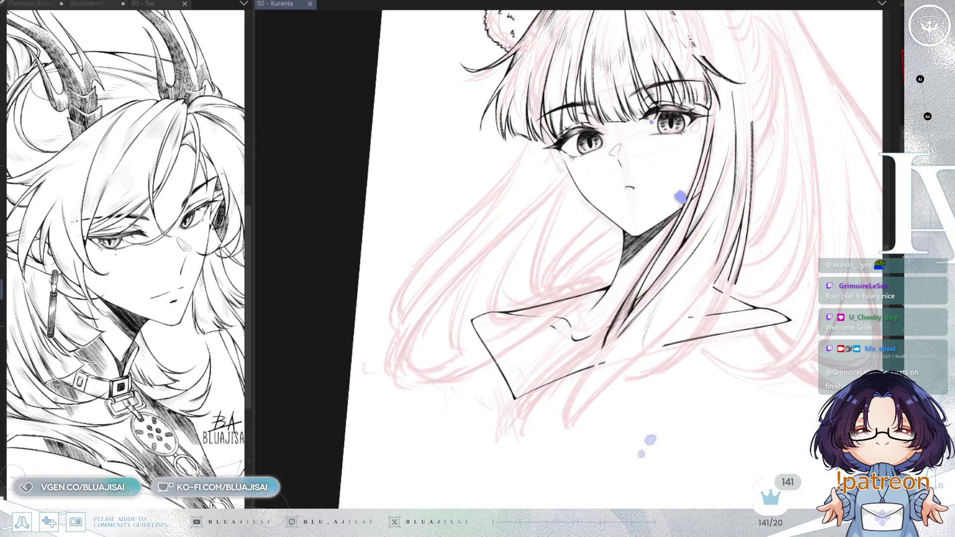
Reset the canvas rotation to upright and position the view on the left hair
key("ctrl+@")
scroll(565, 237, "up", 2)
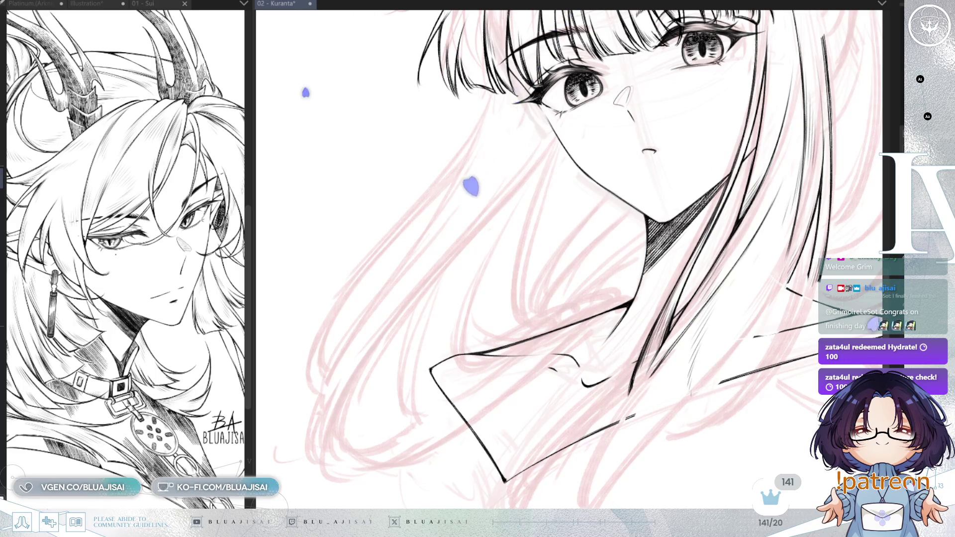
left_click_drag(574, 237, 585, 235)
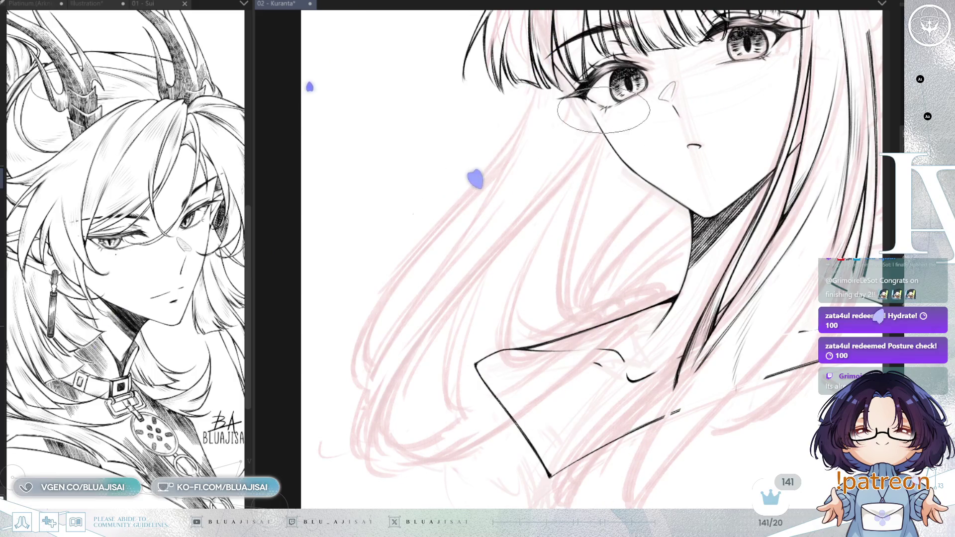
Undo the failed diagonal hair strokes and ink one long line along the hair's left outer edge
left_click_drag(597, 125, 444, 311)
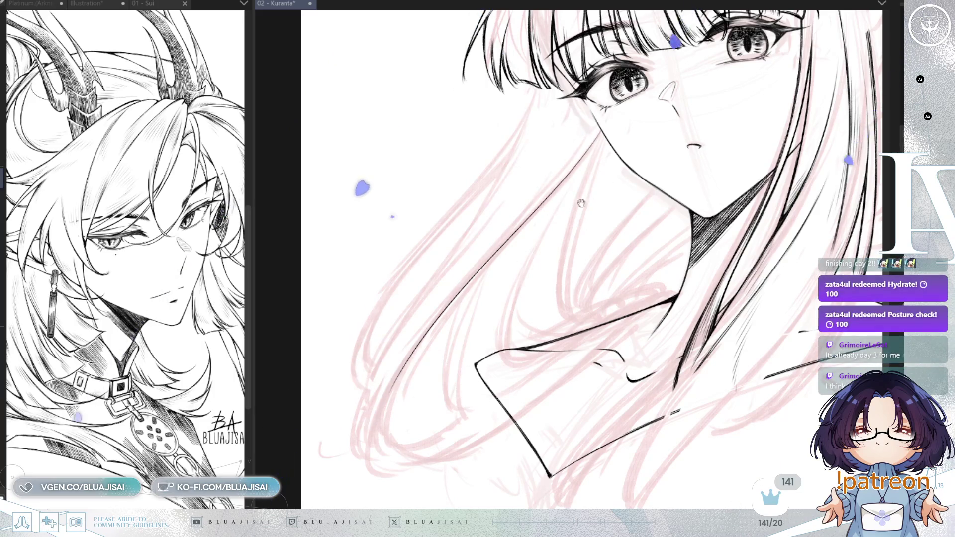
left_click_drag(597, 137, 642, 124)
mouse_move(641, 89)
left_mouse_down()
mouse_move(519, 240)
mouse_move(652, 96)
mouse_move(478, 408)
mouse_move(622, 115)
mouse_move(448, 344)
mouse_move(421, 457)
mouse_move(547, 402)
left_mouse_up()
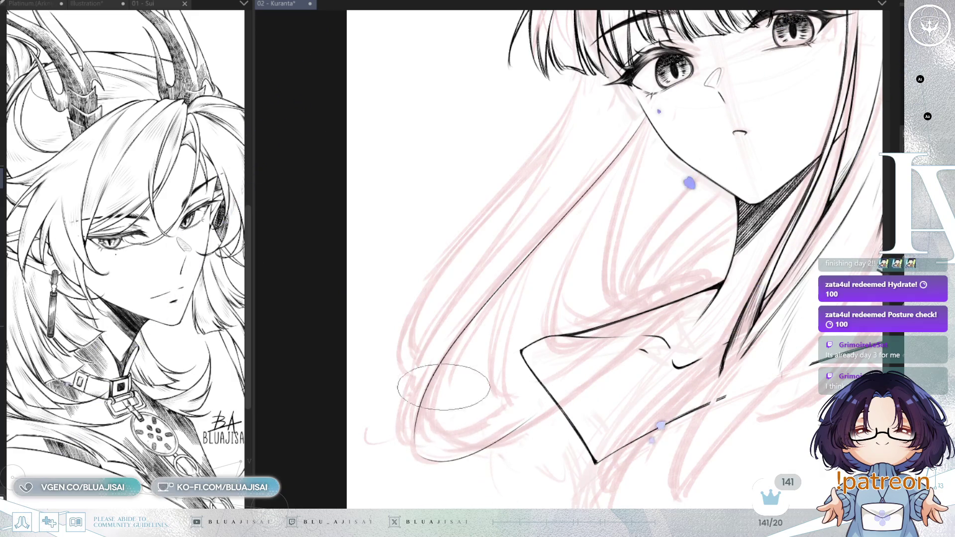
key("ctrl+z")
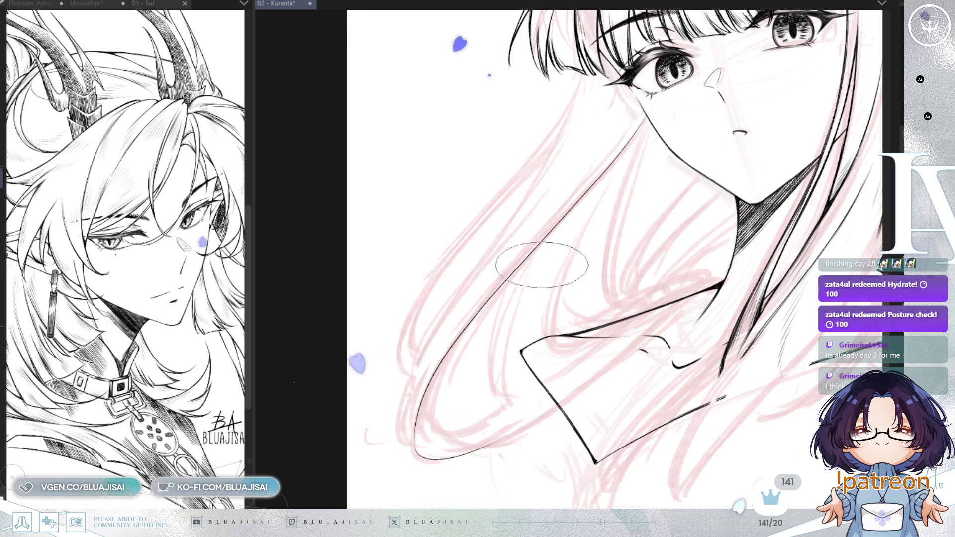
scroll(647, 166, "up", 3)
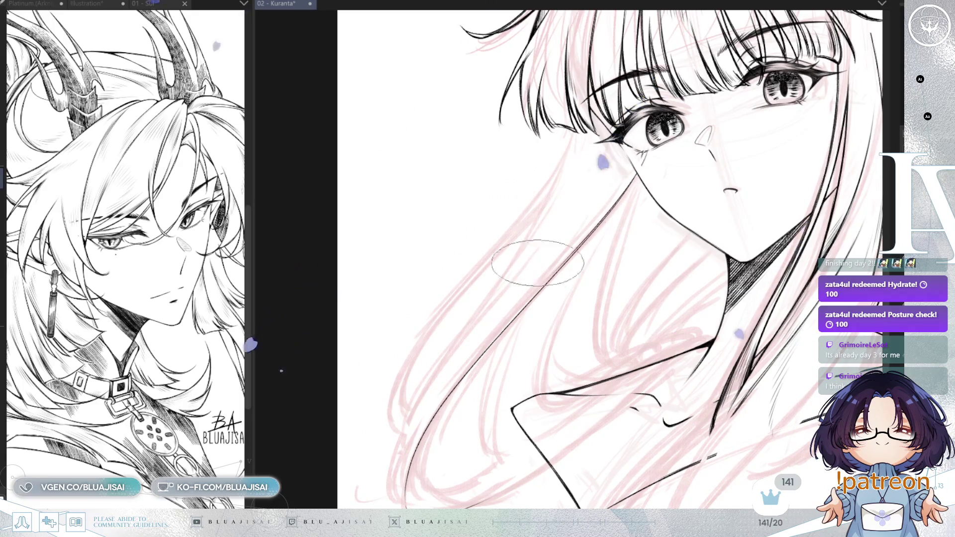
key("ctrl+z")
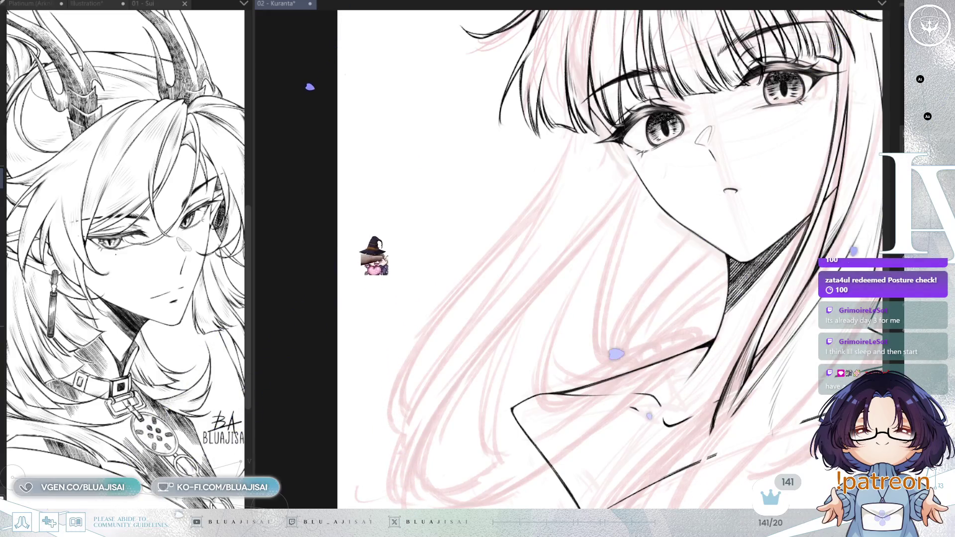
mouse_move(603, 195)
left_mouse_down()
mouse_move(647, 219)
mouse_move(694, 199)
left_mouse_up()
left_click_drag(582, 245, 404, 484)
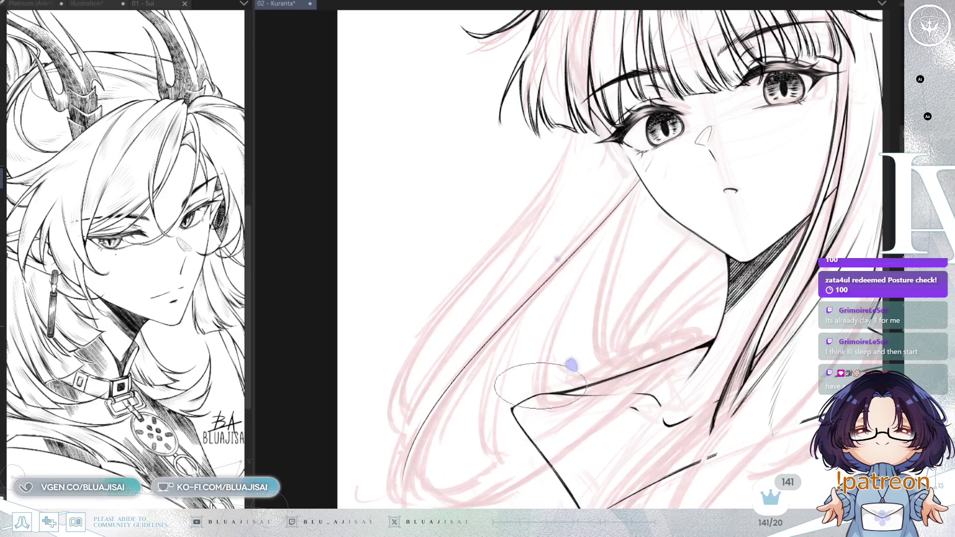
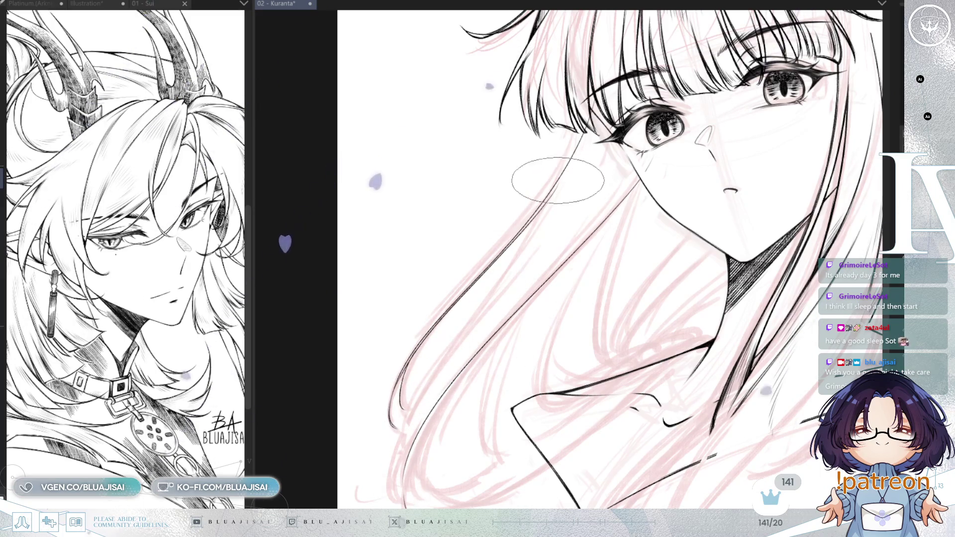
Ink a hair strand along the bottom curve of the hair, then reframe toward the collar
left_click_drag(421, 418, 420, 328)
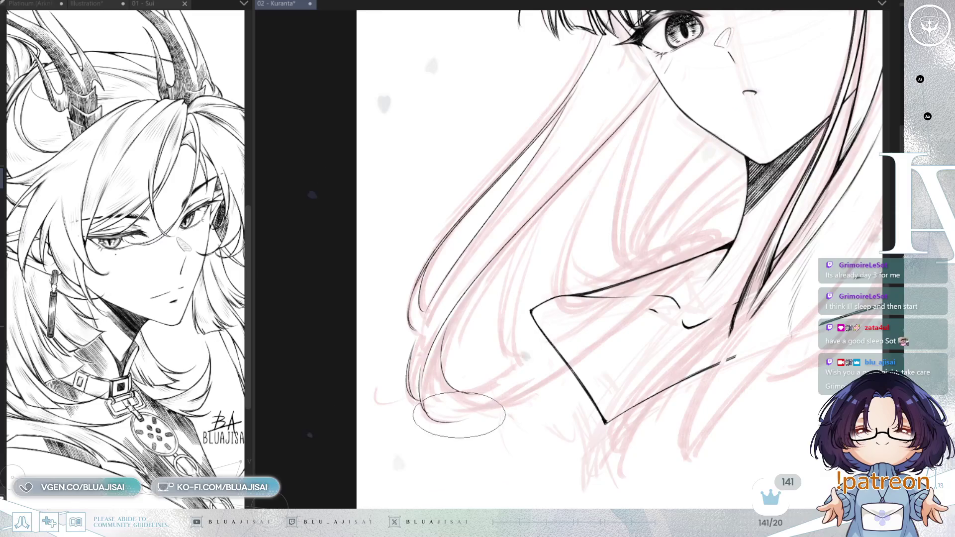
left_click_drag(423, 398, 577, 359)
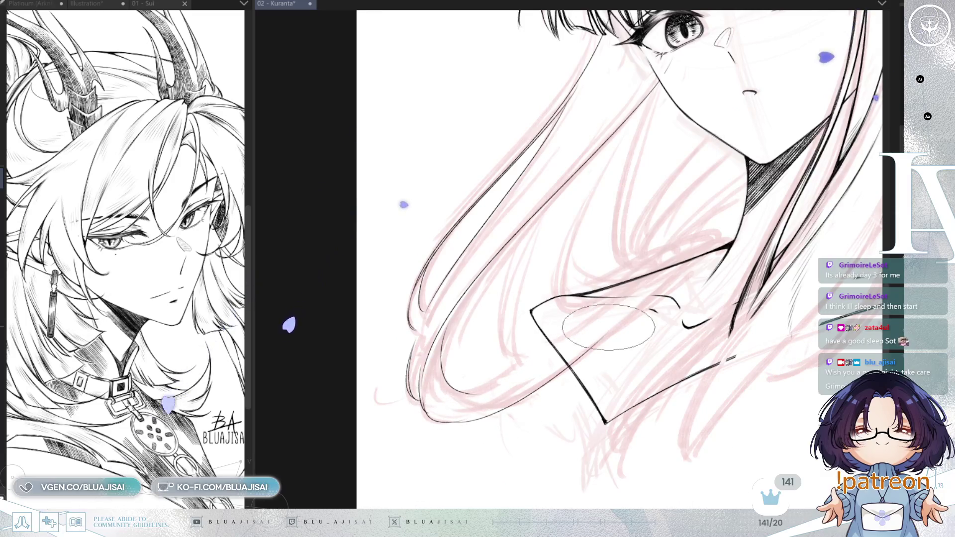
left_click_drag(608, 327, 518, 369)
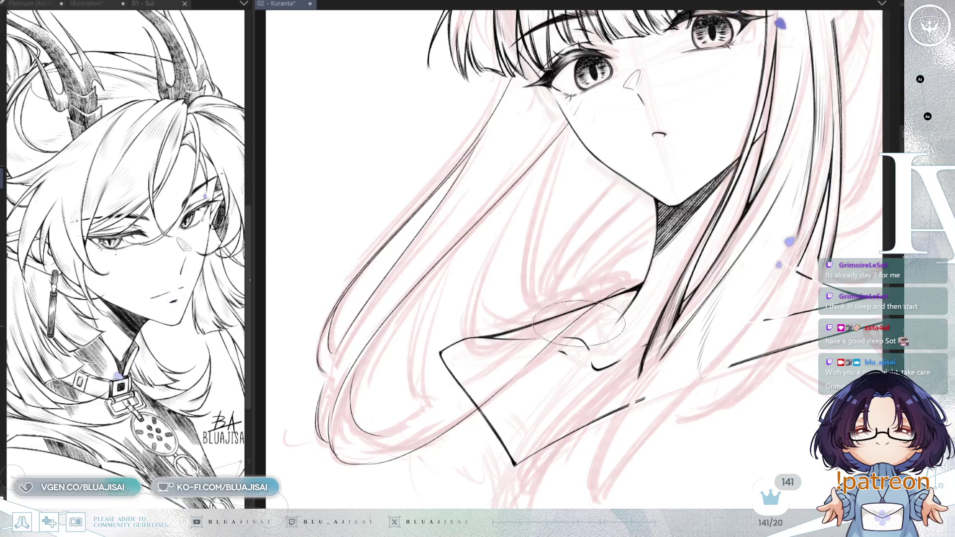
left_click_drag(575, 352, 547, 345)
left_click_drag(473, 274, 532, 256)
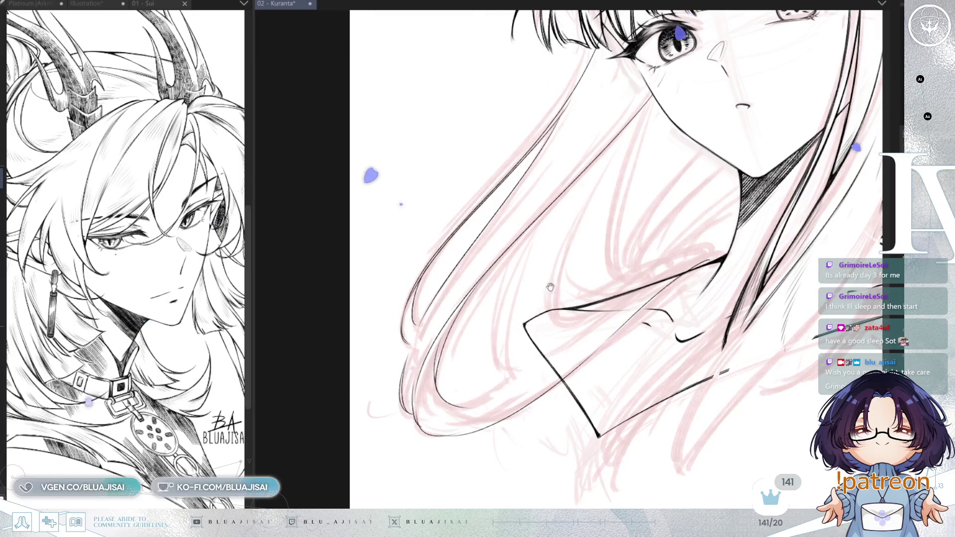
left_click_drag(498, 254, 487, 265)
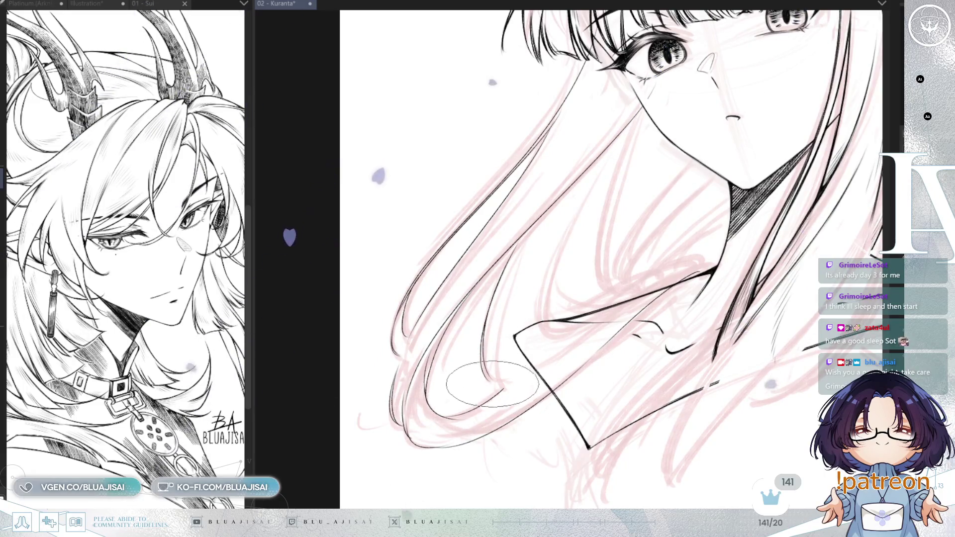
left_click_drag(658, 127, 644, 185)
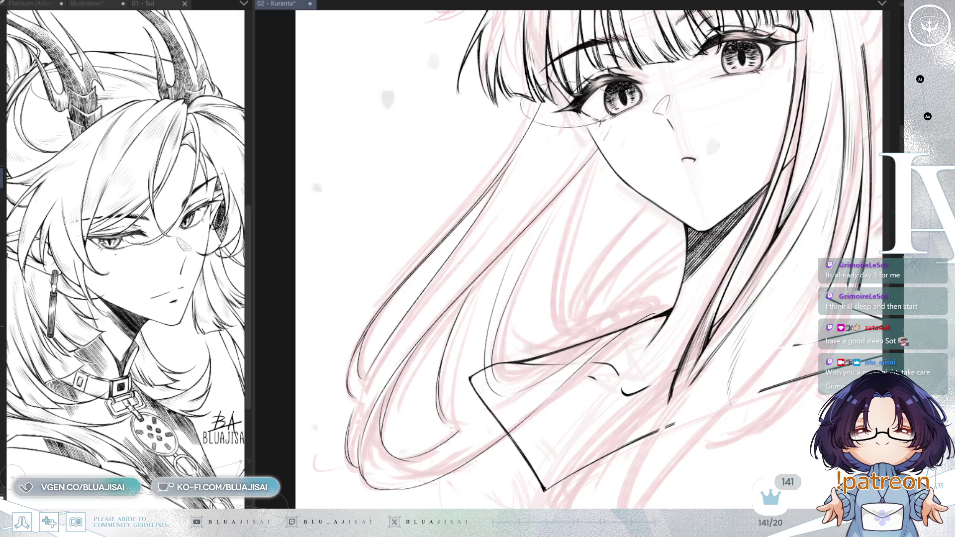
Ink a thin hair line running down beside the collar
left_click_drag(553, 205, 498, 371)
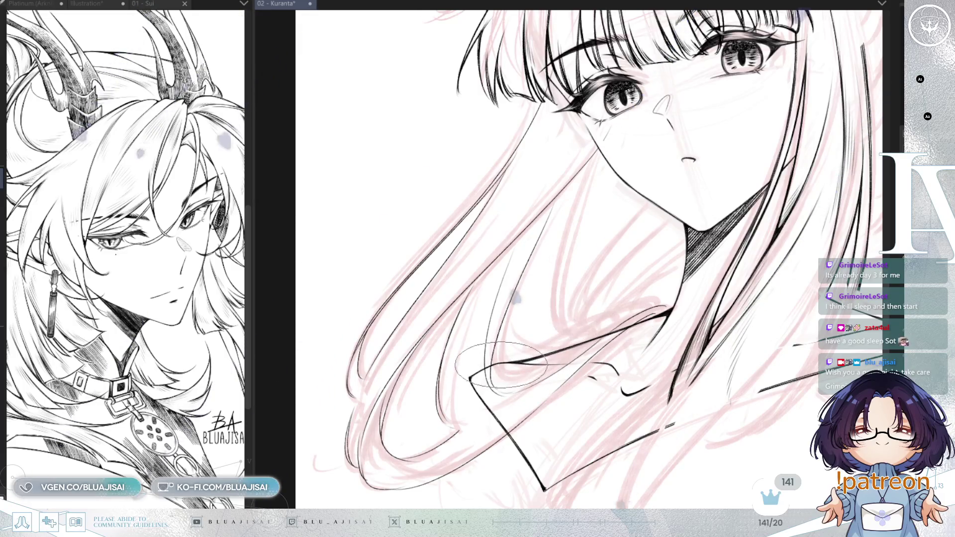
left_click_drag(619, 326, 607, 341)
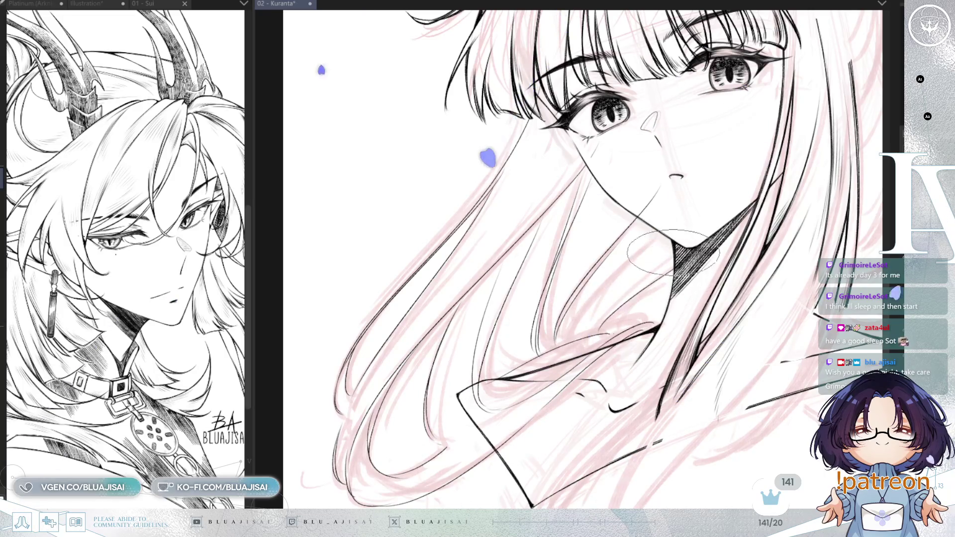
key("minus")
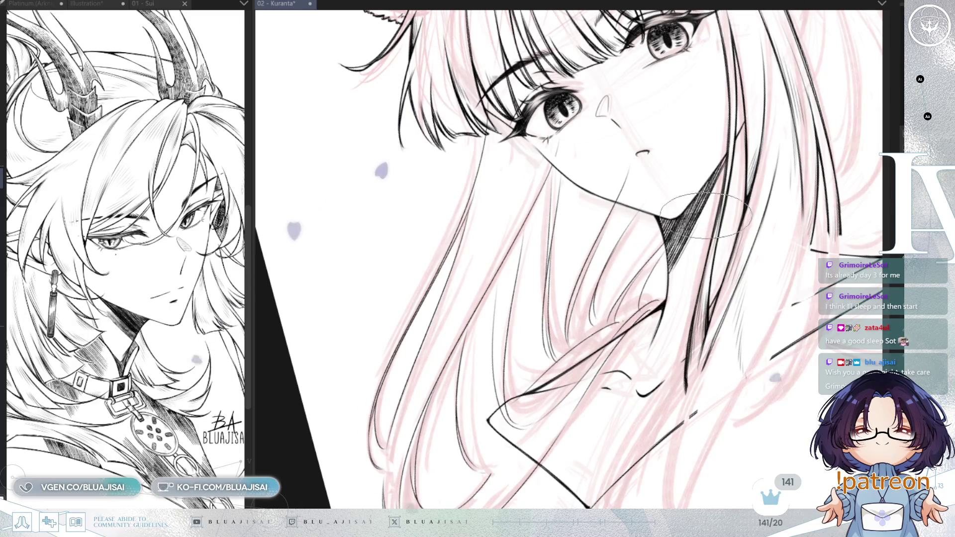
mouse_move(605, 279)
left_mouse_down()
mouse_move(707, 332)
mouse_move(667, 299)
mouse_move(687, 199)
left_mouse_up()
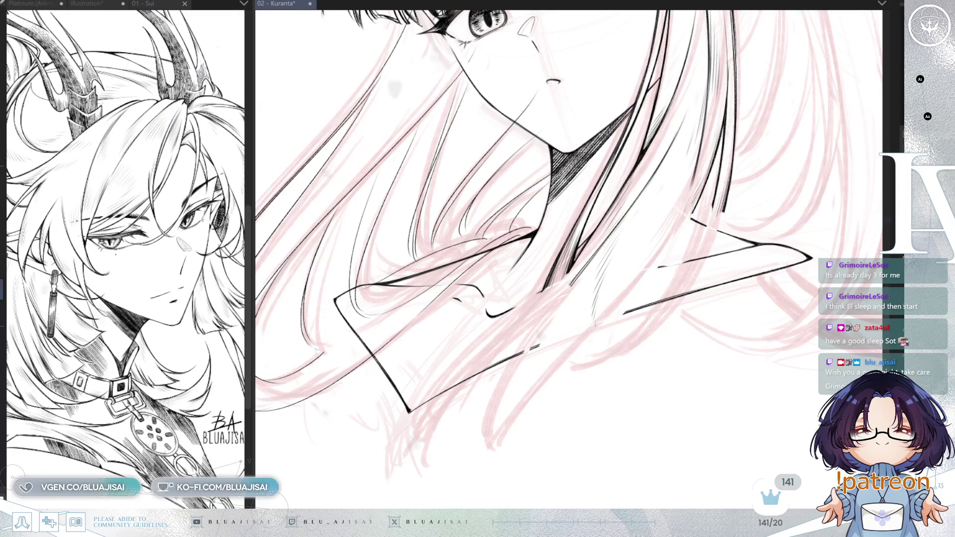
Close the gap in the lower collar line, hide the face and collar ink, and save
left_click_drag(539, 348, 626, 310)
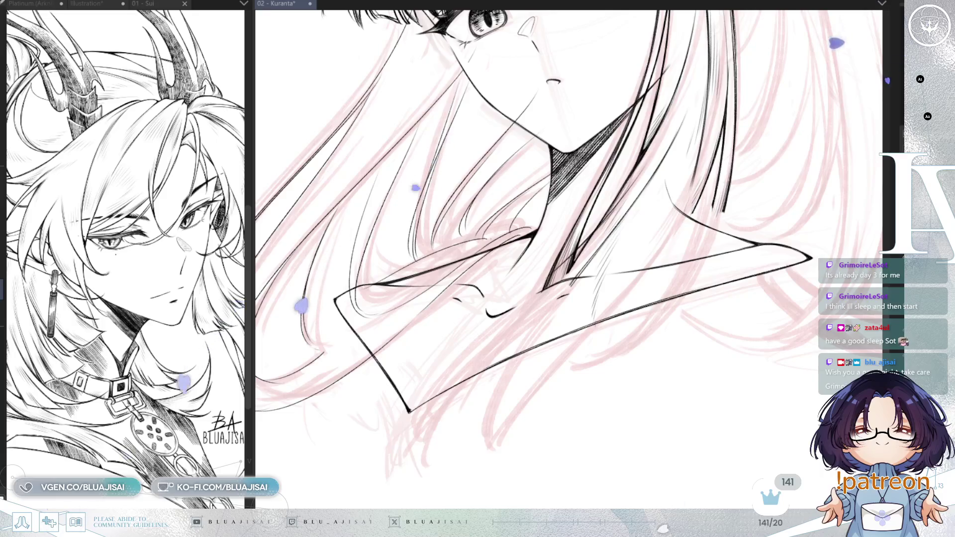
key("Delete")
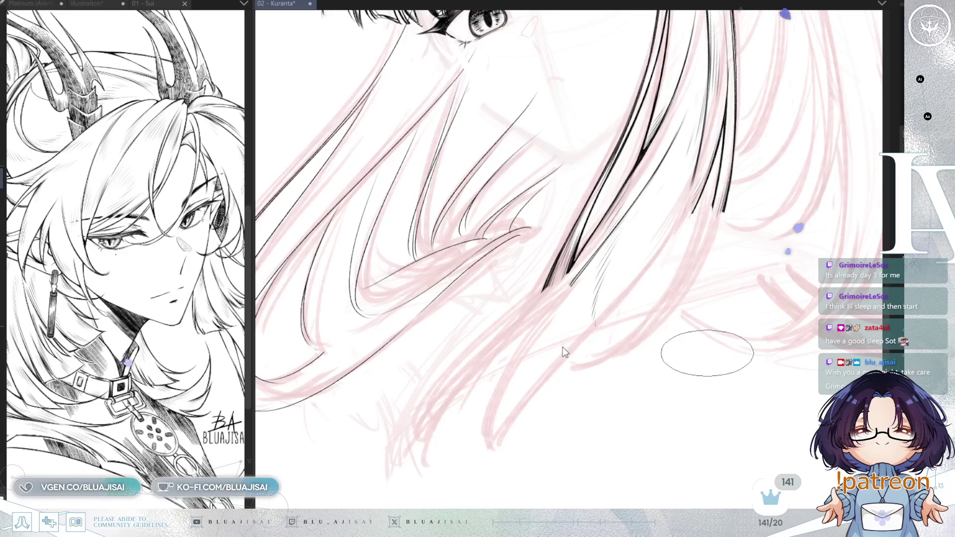
key("ctrl+s")
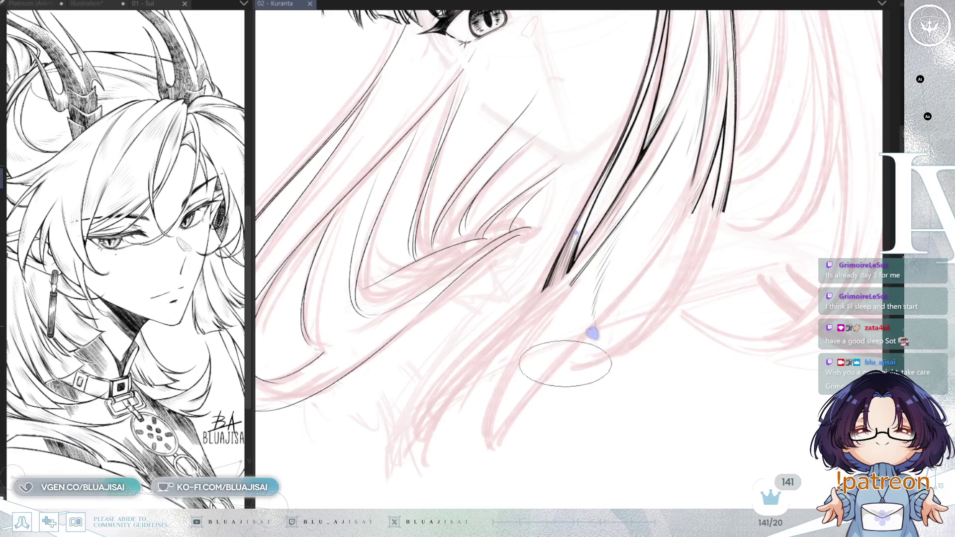
Ink dark and thin hair strands over the neck and right hair, erasing a stray line
left_click_drag(584, 293, 492, 422)
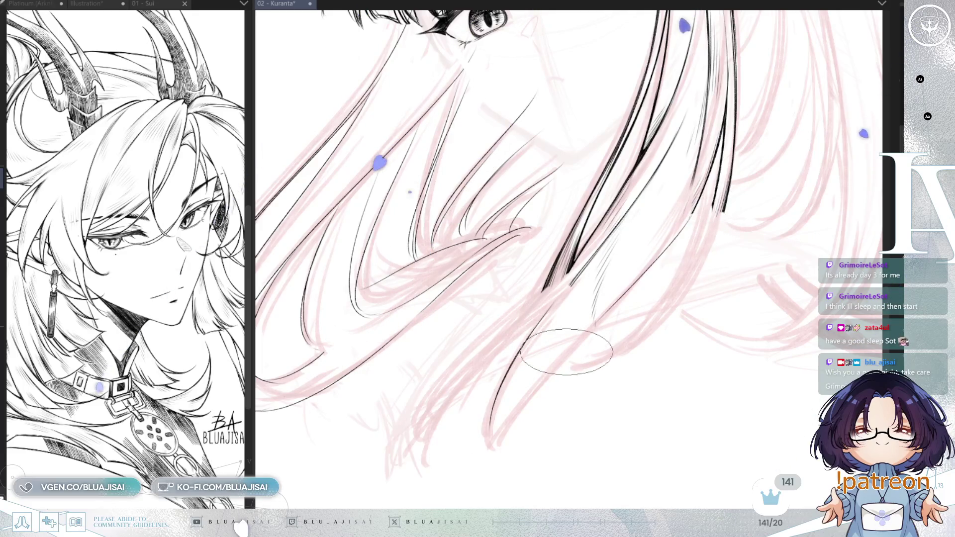
left_click_drag(691, 204, 571, 349)
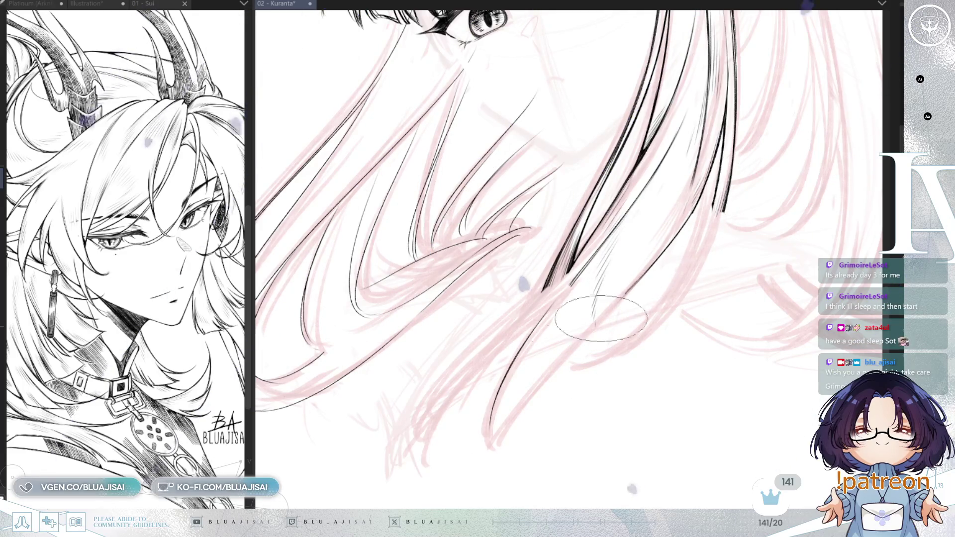
left_click_drag(615, 298, 493, 446)
mouse_move(586, 336)
left_mouse_down()
mouse_move(533, 384)
mouse_move(491, 448)
left_mouse_up()
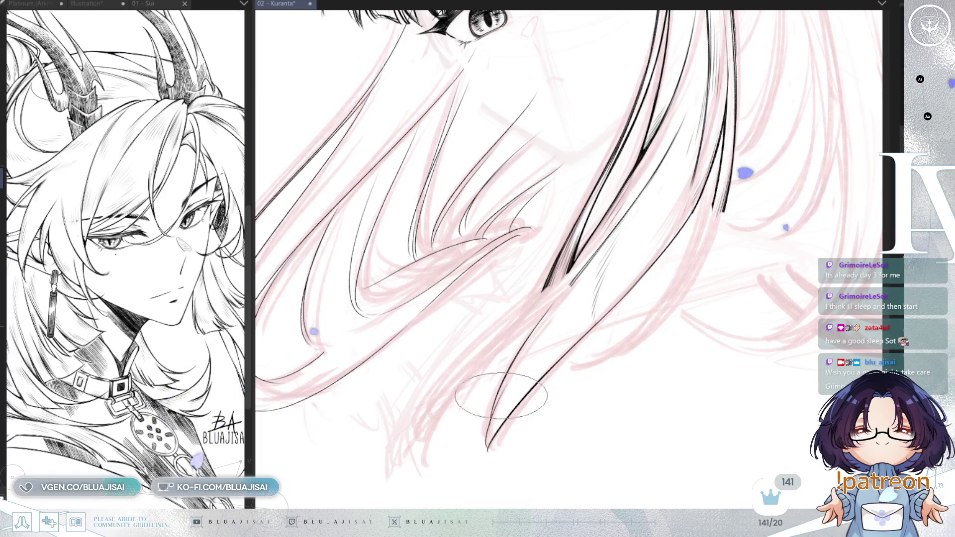
left_click_drag(517, 383, 602, 341)
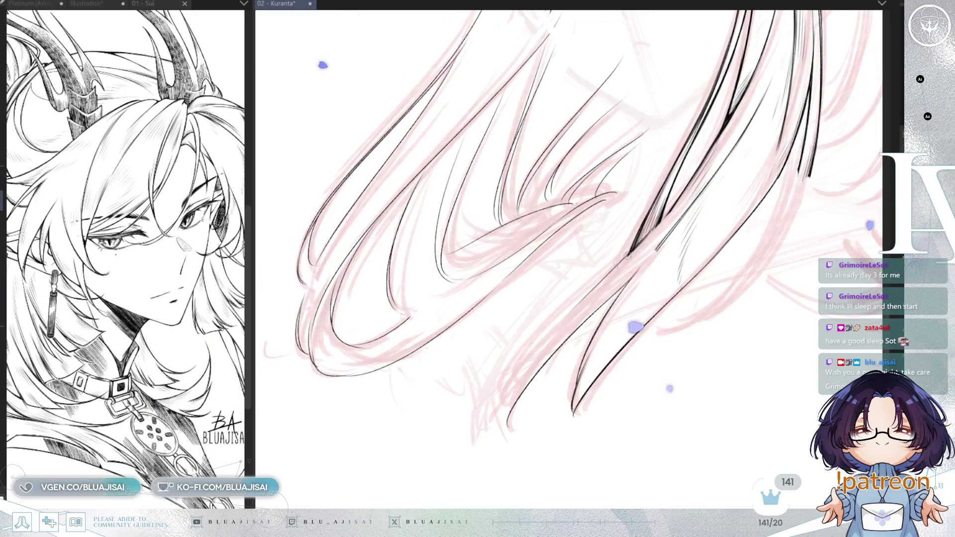
left_click_drag(564, 333, 645, 232)
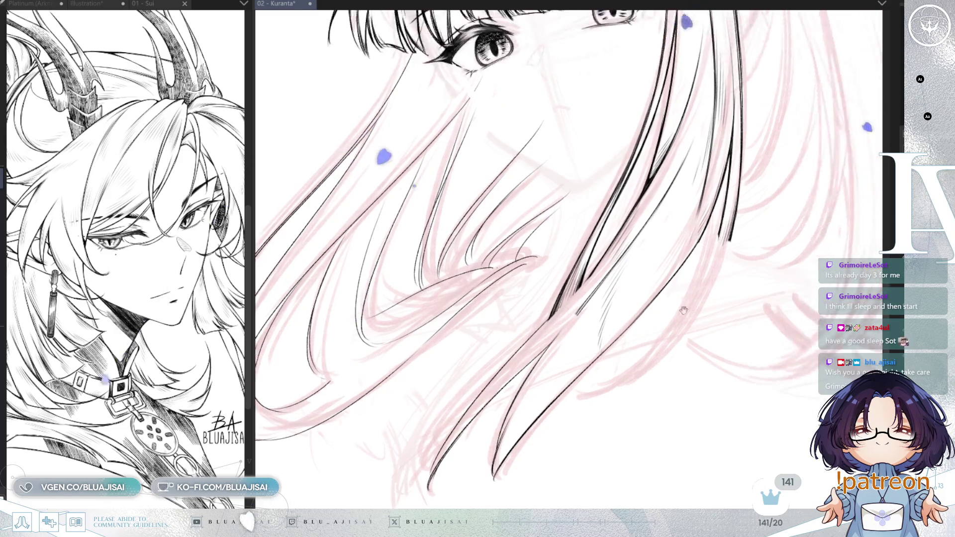
scroll(682, 256, "up", 5)
With the canvas rotated, ink two strokes extending the left hair curve downward, then enlarge the brush
key("asciicircum")
key("asciicircum")
key("asciicircum")
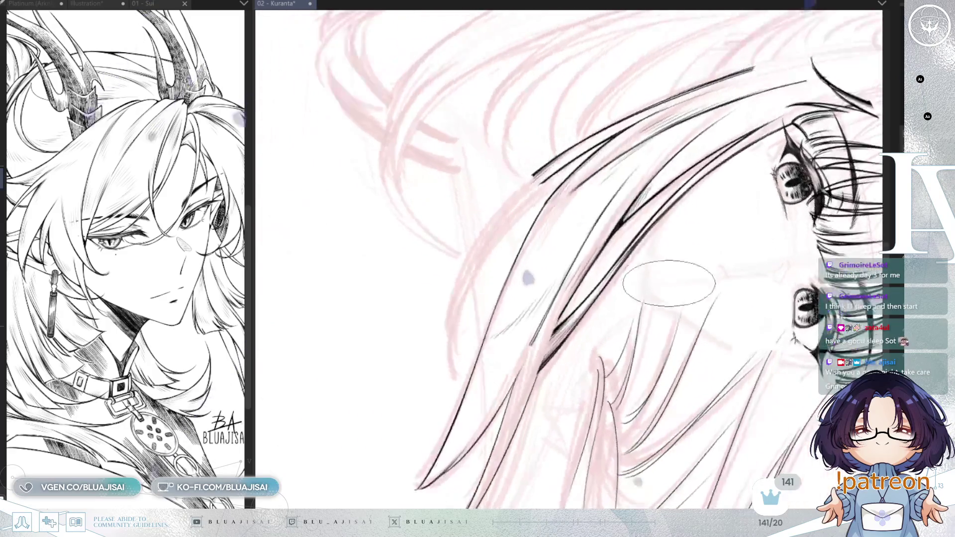
key("minus")
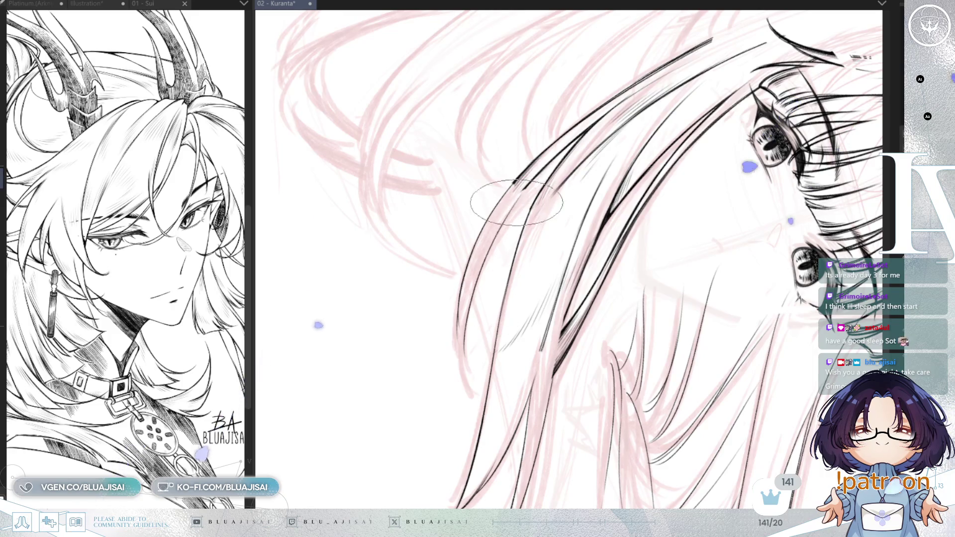
left_click_drag(503, 191, 457, 323)
left_click_drag(525, 194, 458, 373)
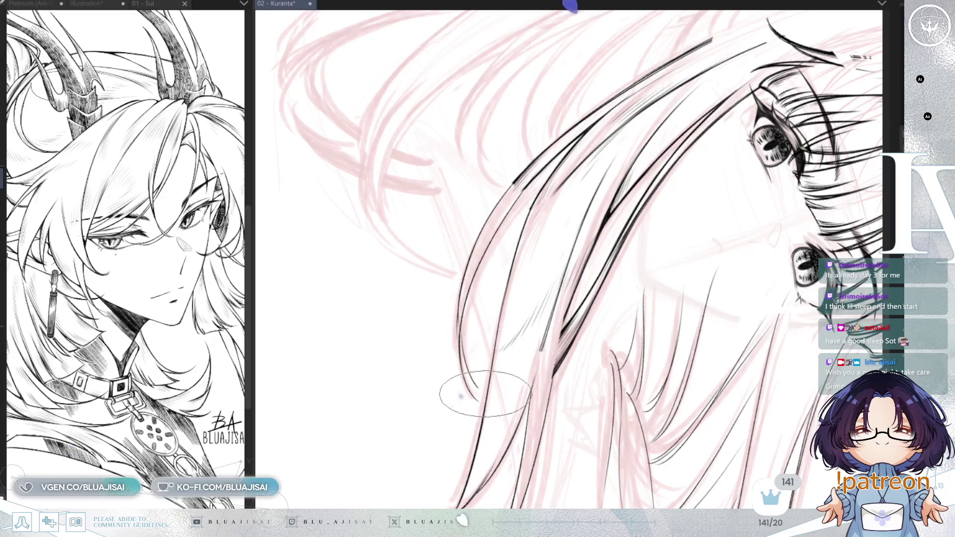
key("h")
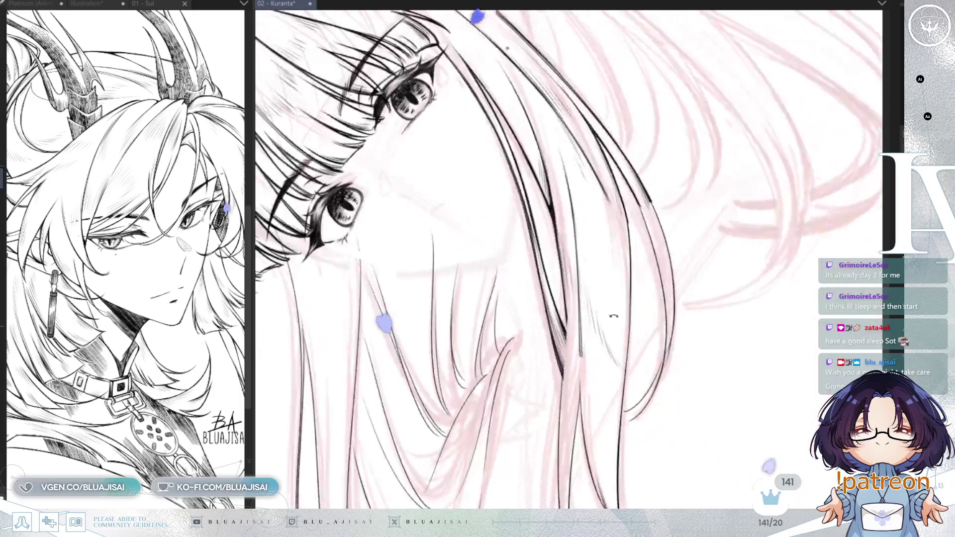
key("h")
key("h")
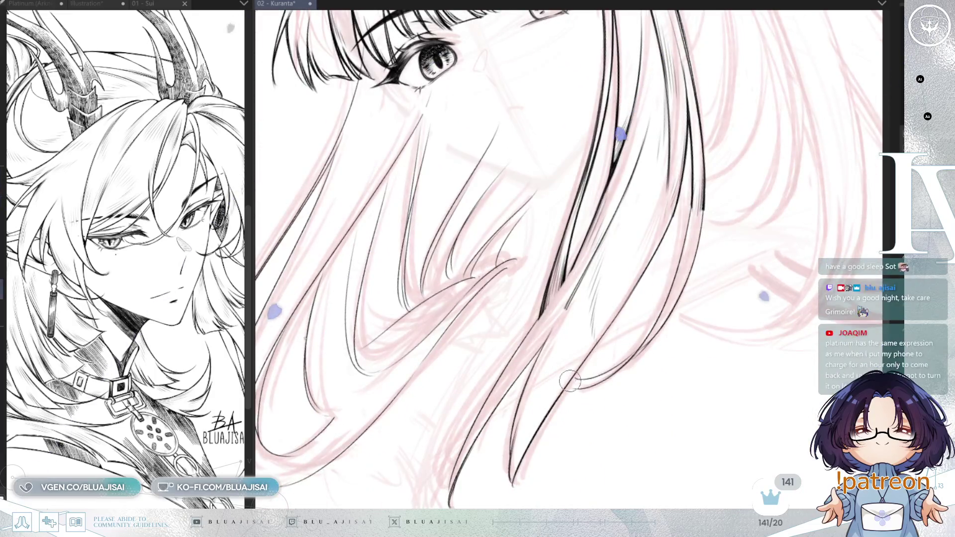
key("bracketright")
key("bracketright")
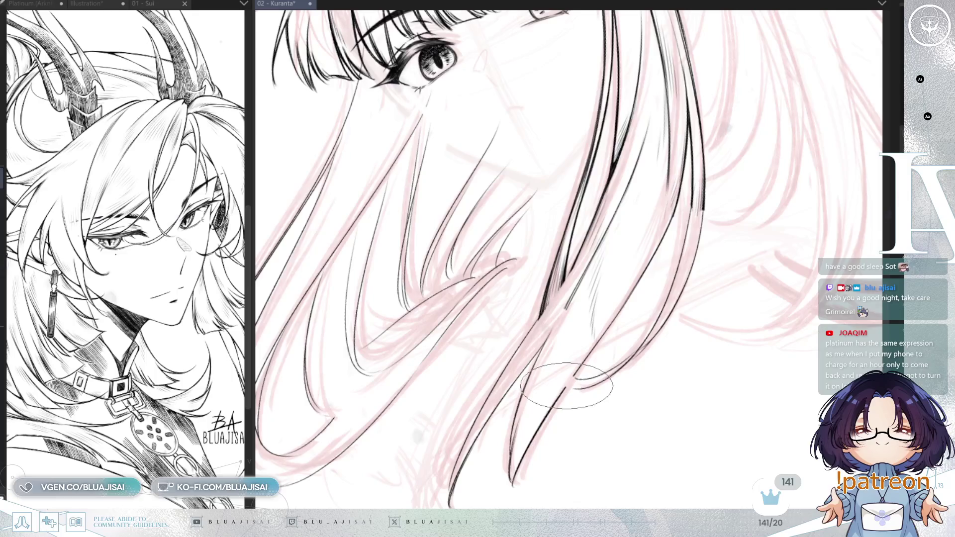
mouse_move(650, 303)
left_mouse_down()
mouse_move(616, 382)
mouse_move(636, 324)
left_mouse_up()
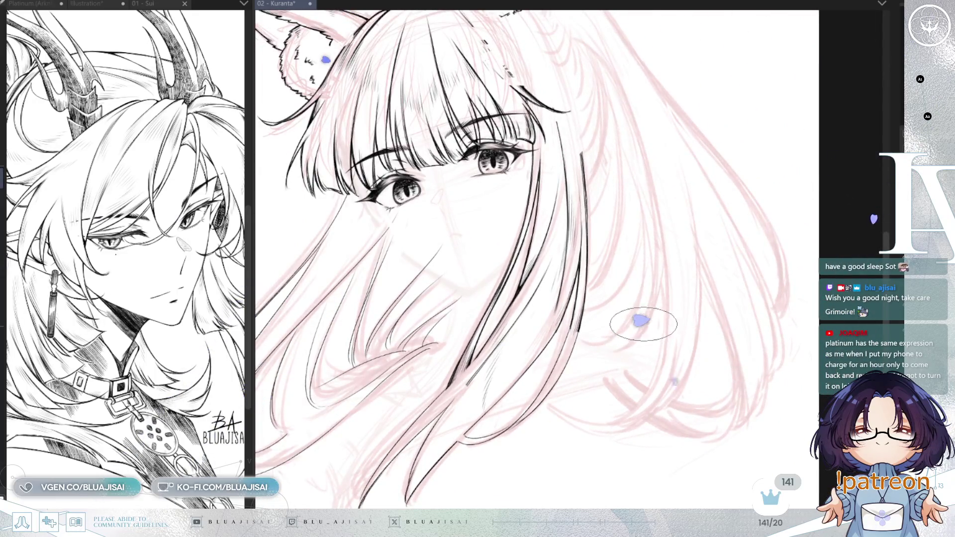
Redraw the long thin strand down the left hair and add a short curve at the tips
key("h")
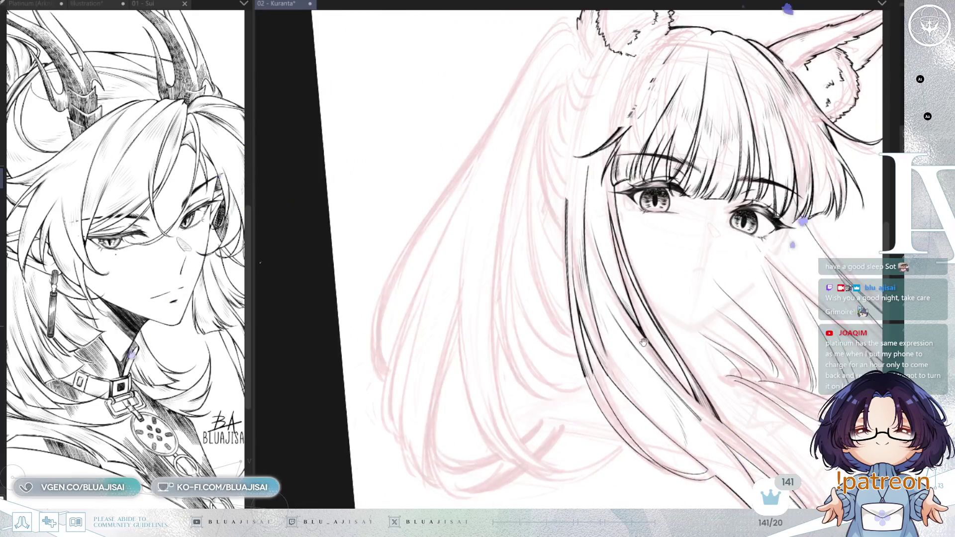
left_click_drag(643, 344, 634, 363)
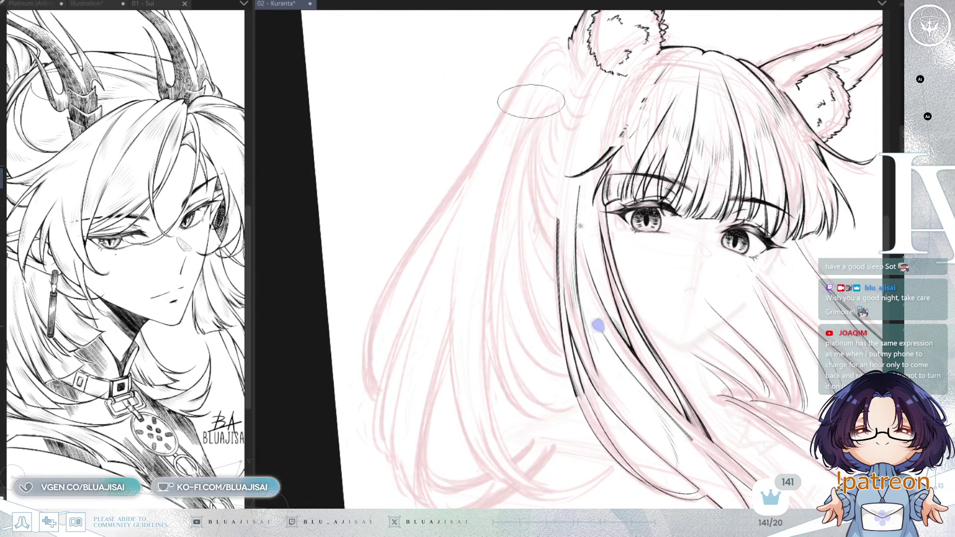
key("ctrl+z")
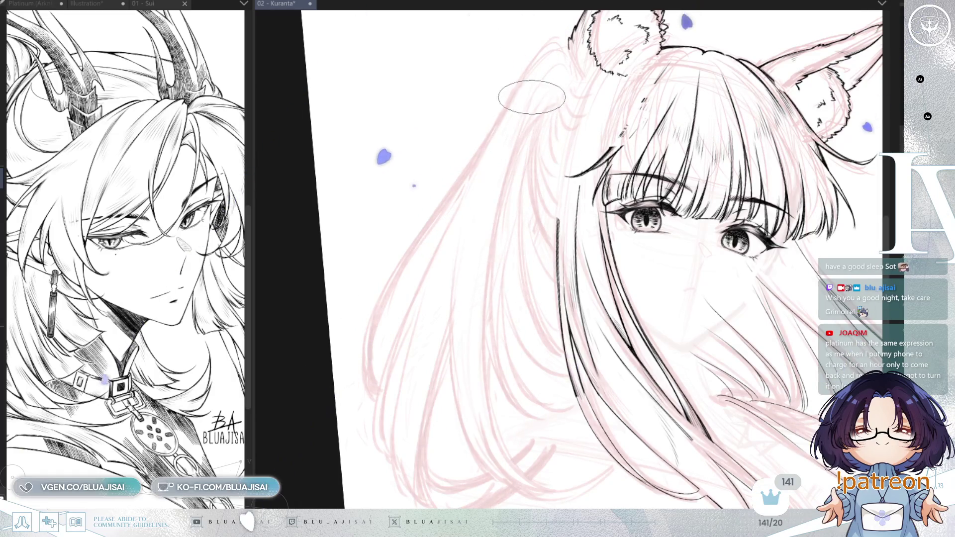
mouse_move(537, 88)
left_mouse_down()
mouse_move(500, 219)
mouse_move(503, 473)
left_mouse_up()
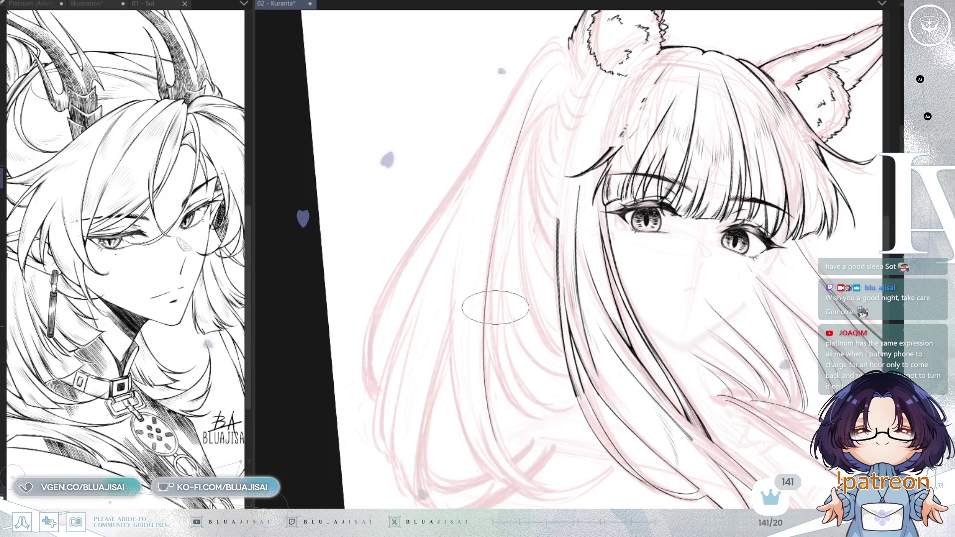
key("ctrl+z")
left_click_drag(494, 214, 503, 480)
key("ctrl+z")
left_click_drag(497, 219, 494, 440)
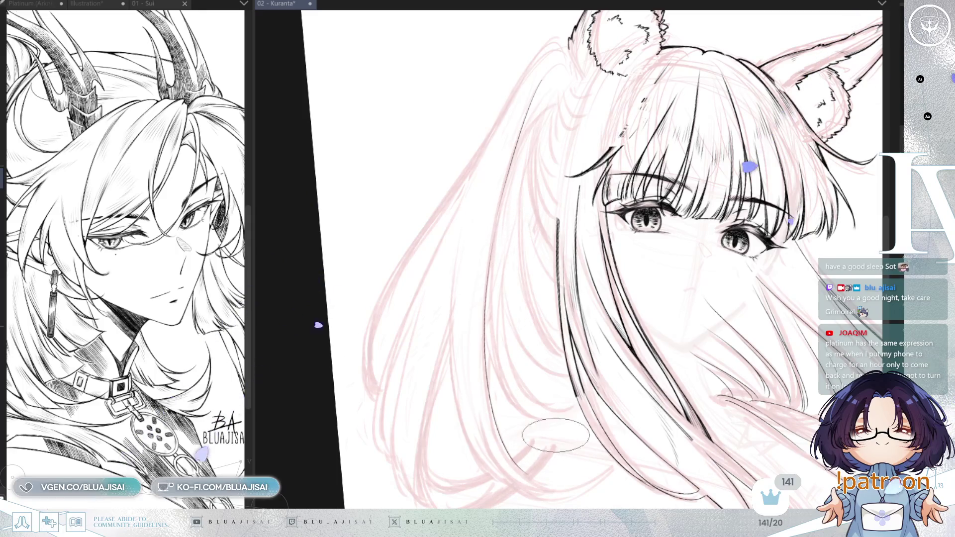
scroll(536, 395, "down", 3)
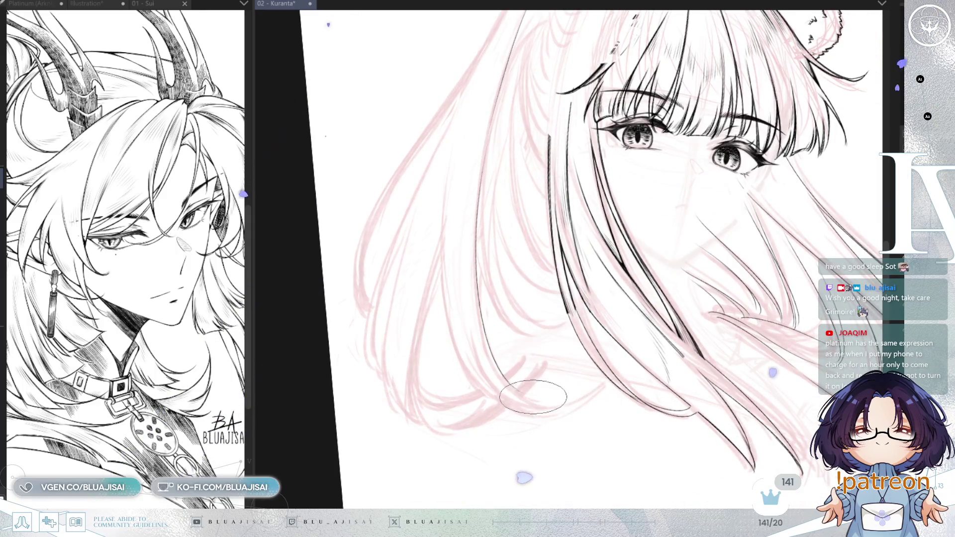
left_click_drag(545, 401, 592, 388)
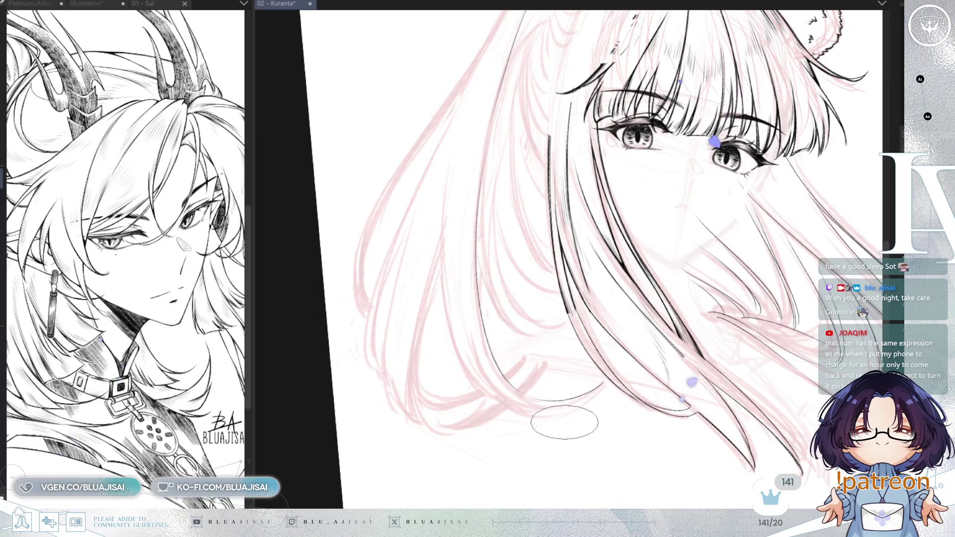
scroll(565, 391, "up", 1)
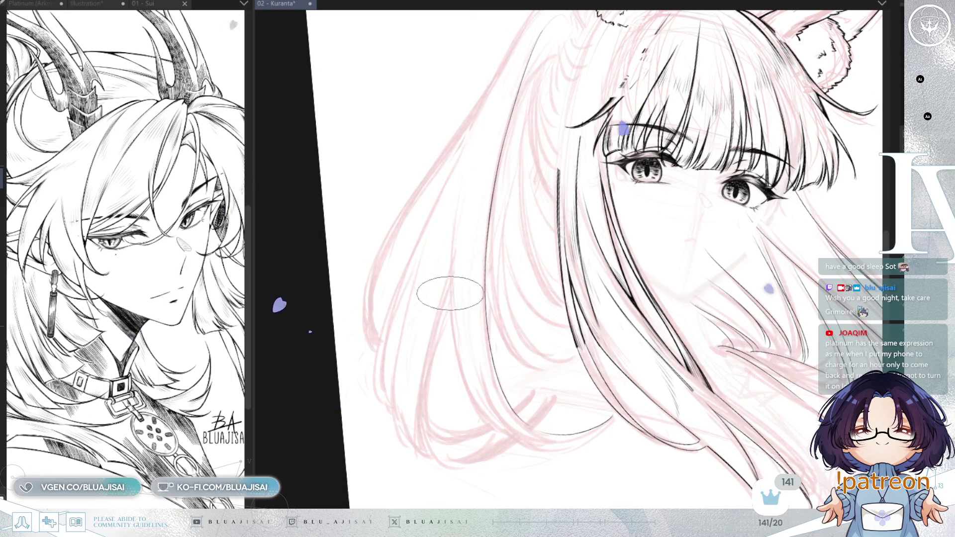
Ink another long strand down the hair and the lower curve of the hair tips
left_click_drag(456, 214, 490, 413)
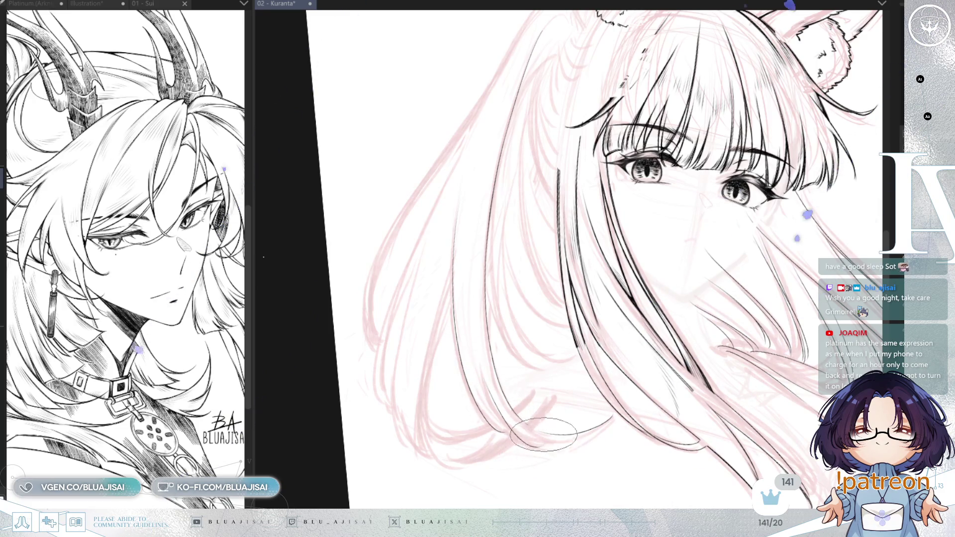
left_click_drag(498, 378, 520, 266)
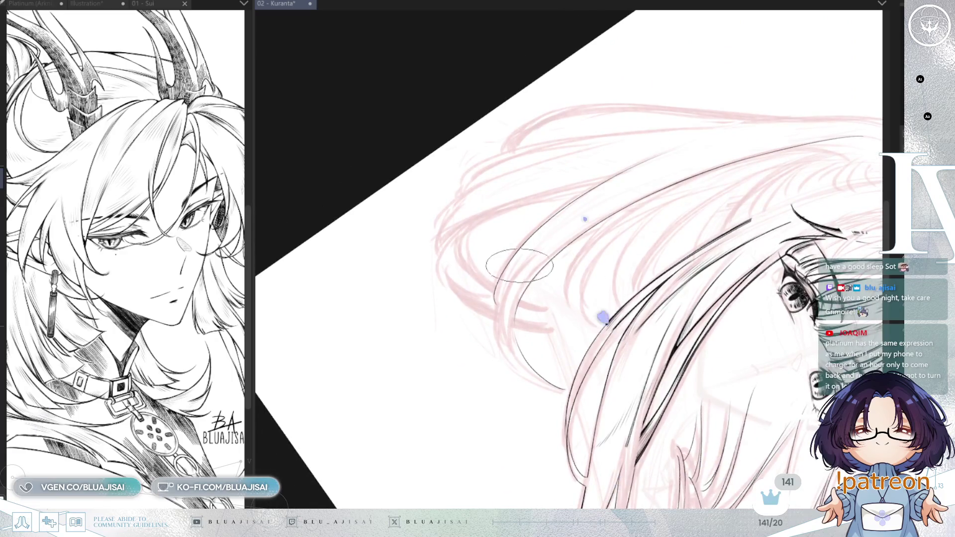
left_click_drag(553, 343, 612, 356)
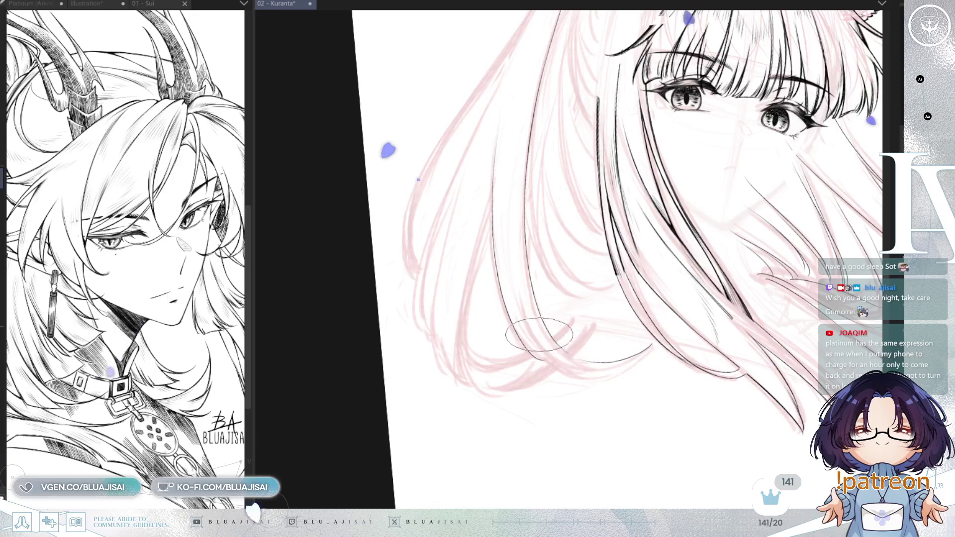
left_click_drag(493, 286, 626, 365)
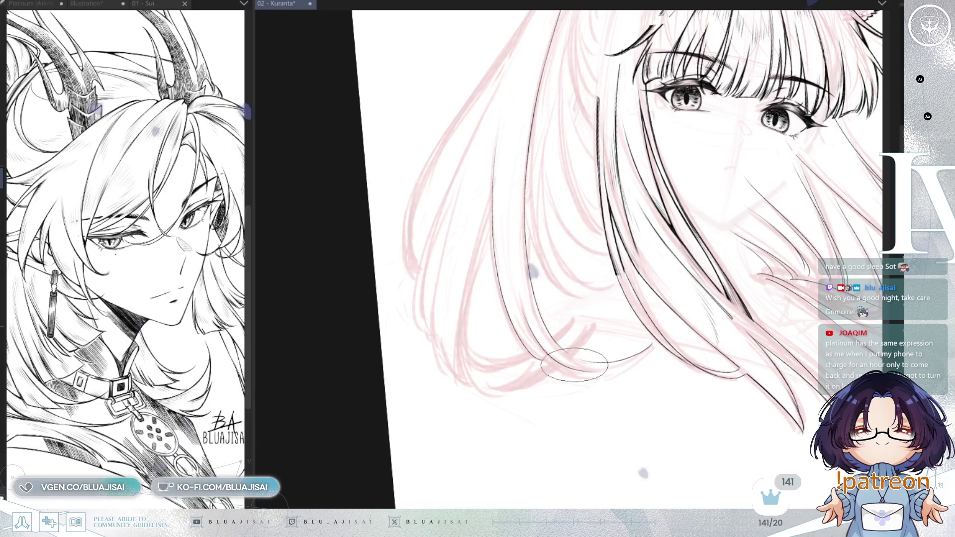
left_click_drag(578, 343, 584, 361)
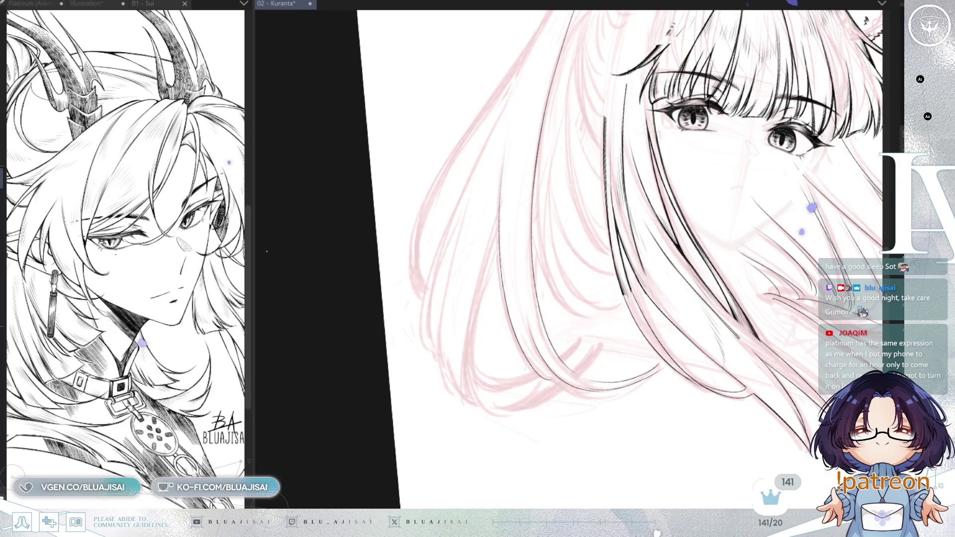
scroll(571, 132, "up", 3)
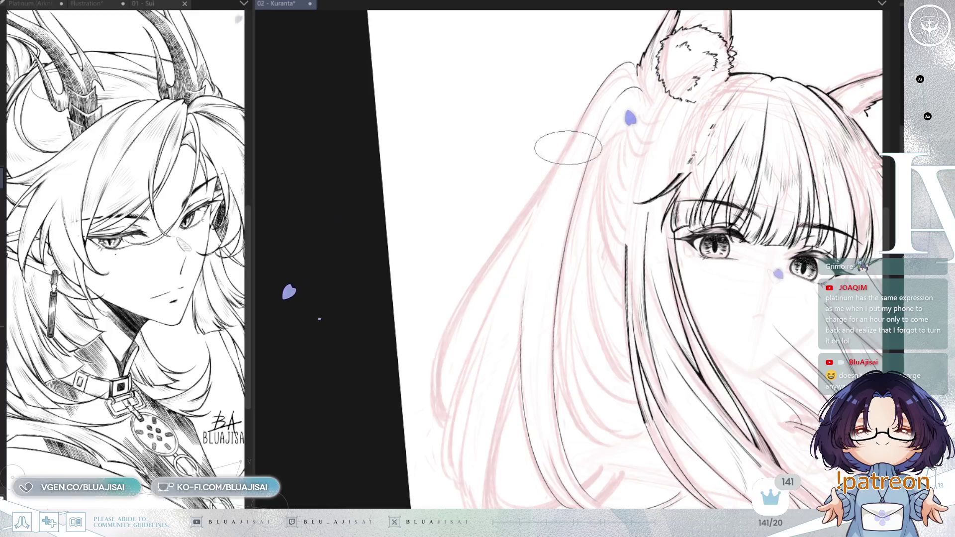
Ink the outer left hair edge, undoing duplicate strokes until one clean line remains
left_click_drag(498, 256, 438, 398)
key("ctrl+z")
left_click_drag(558, 160, 438, 398)
left_click_drag(548, 167, 435, 381)
key("ctrl+z")
left_click_drag(533, 192, 444, 373)
key("ctrl+z")
left_click_drag(535, 201, 434, 393)
key("ctrl+z")
left_click_drag(537, 209, 435, 389)
key("ctrl+z")
left_click_drag(533, 207, 437, 390)
key("ctrl+z")
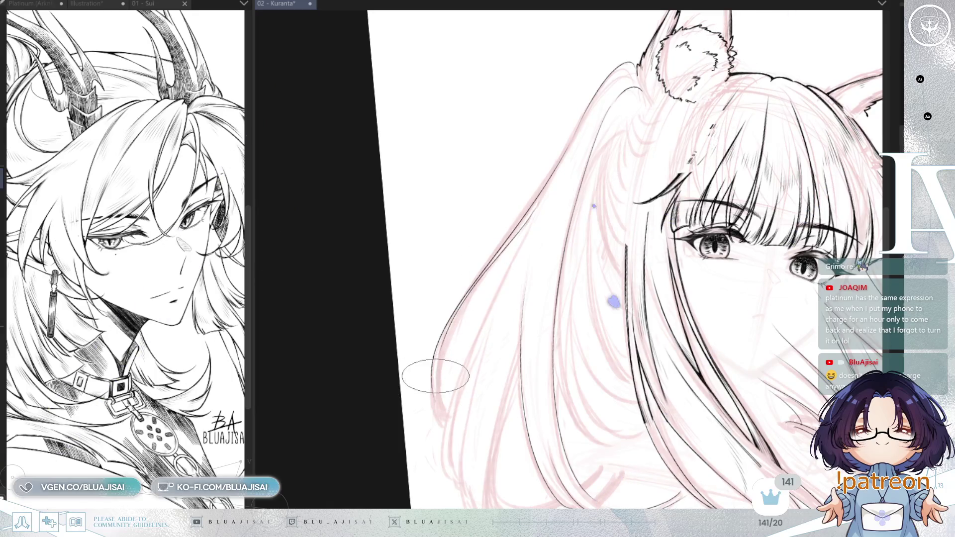
left_click_drag(530, 217, 429, 389)
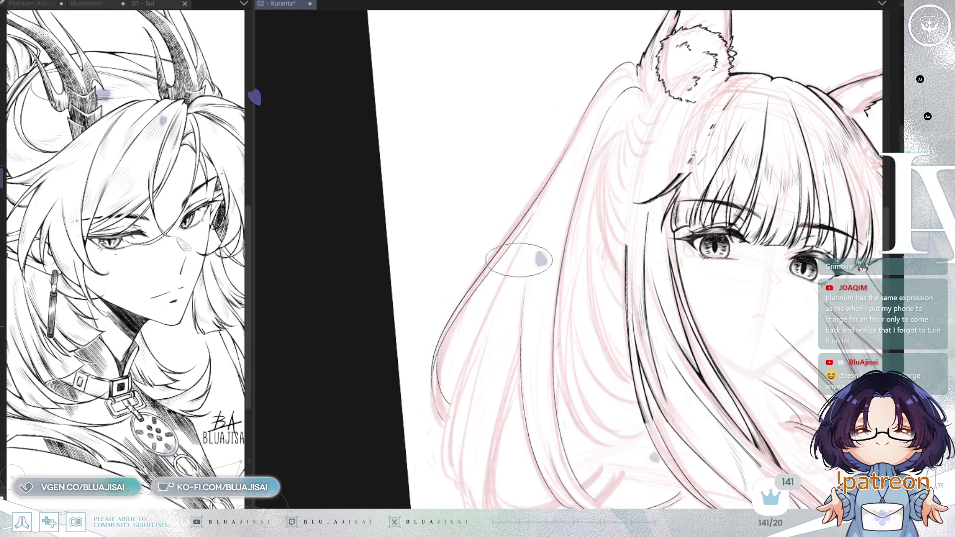
Extend the left edge with a long curve down to the hair ends, then reset rotation
left_click_drag(491, 411, 492, 325)
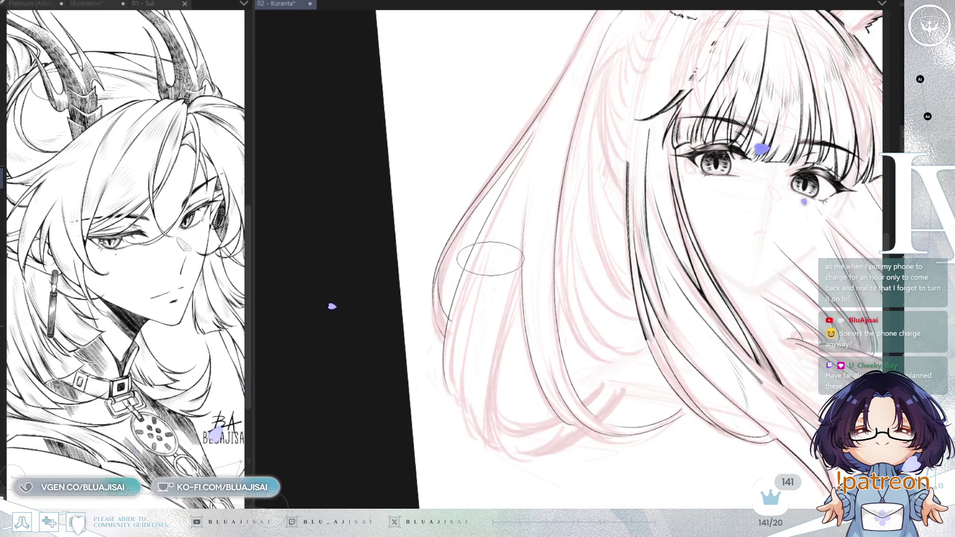
left_click_drag(505, 194, 449, 406)
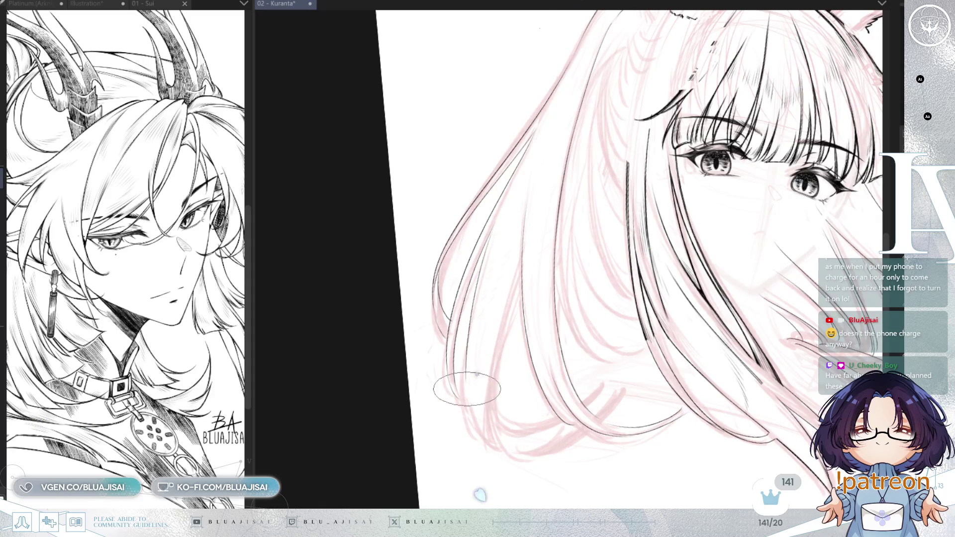
left_click_drag(463, 395, 479, 439)
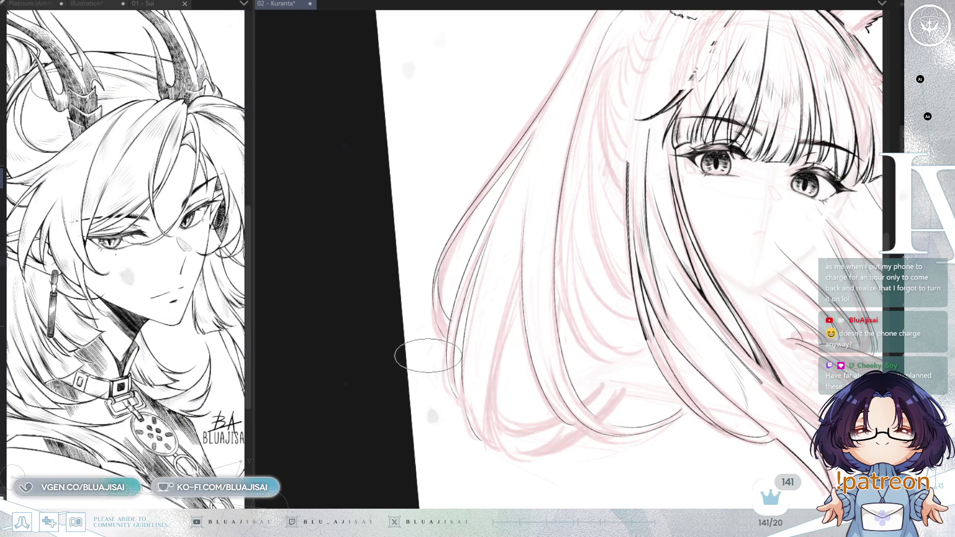
key("ctrl+r")
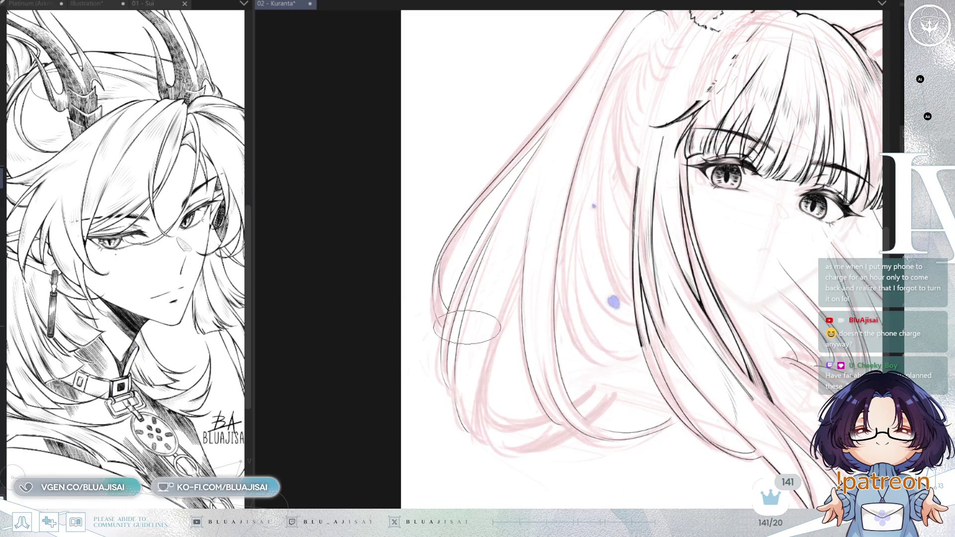
Draw one thin strand line inside the left hair, then shift the view left and upward
scroll(490, 309, "right", 2)
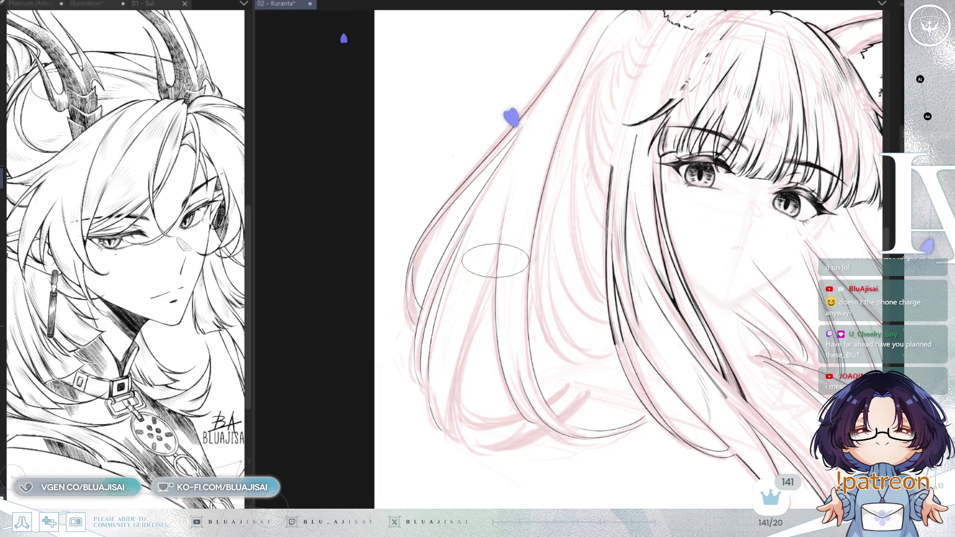
left_click_drag(491, 261, 465, 366)
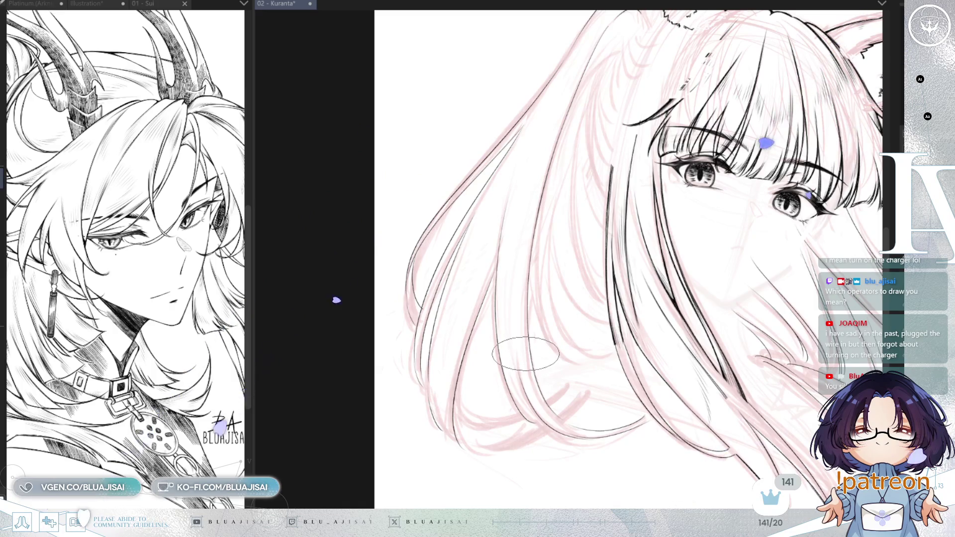
left_click_drag(612, 324, 593, 333)
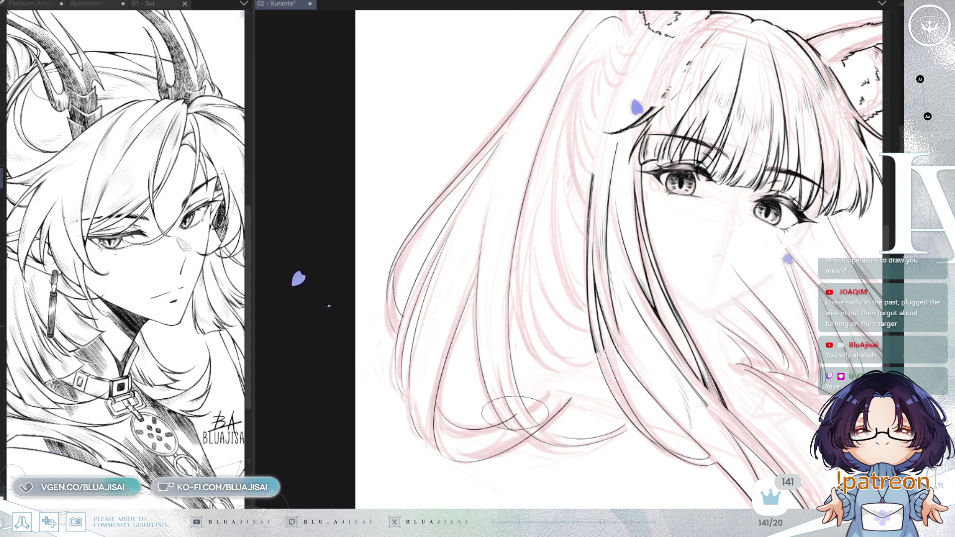
left_click_drag(654, 320, 608, 386)
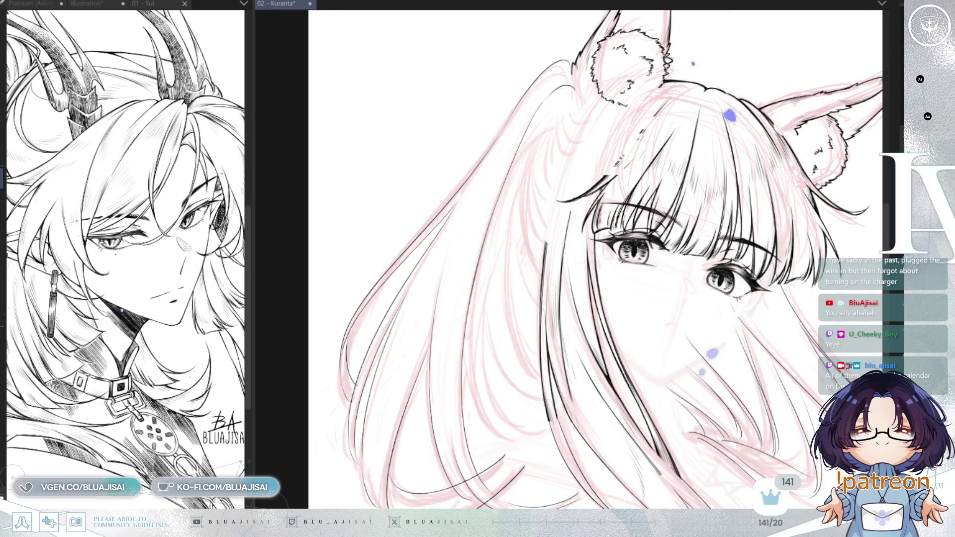
left_click_drag(560, 342, 551, 292)
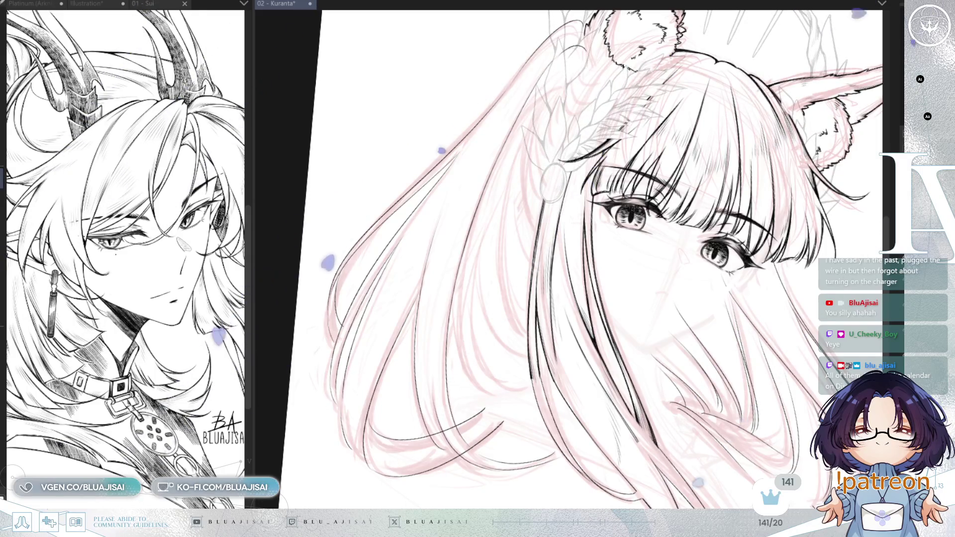
Pan and rotate the canvas to frame the ears, face and headdress area
mouse_move(562, 174)
left_mouse_down()
mouse_move(559, 316)
mouse_move(600, 214)
left_mouse_up()
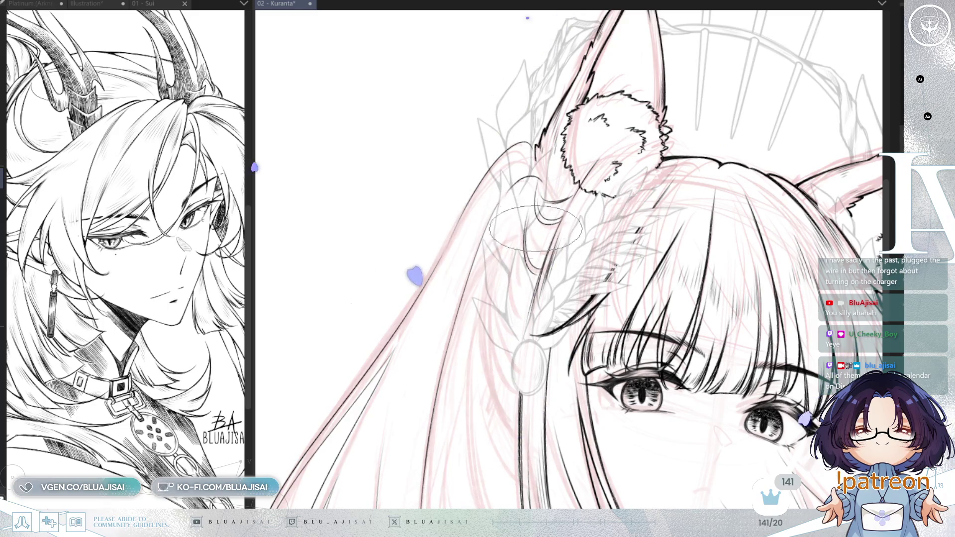
key("asciicircum")
key("asciicircum")
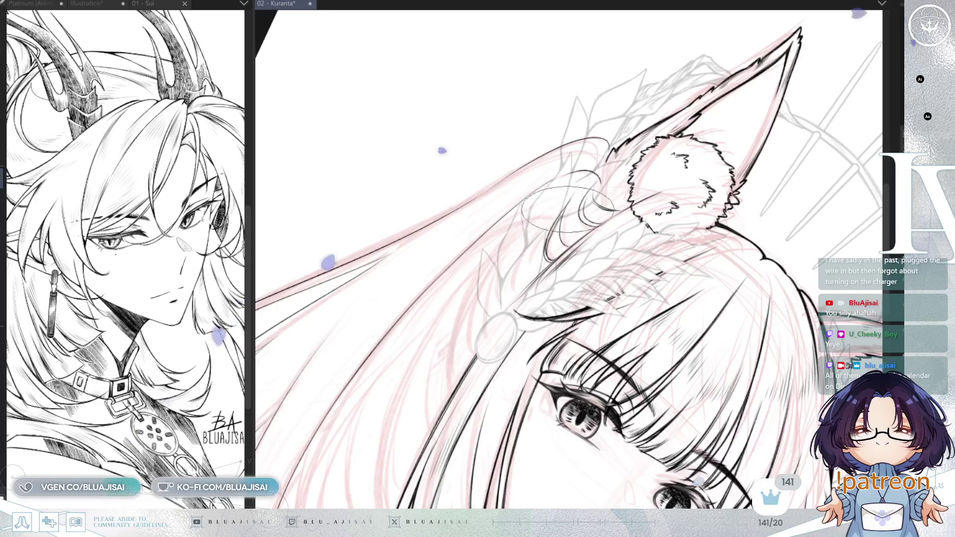
left_click_drag(571, 245, 546, 275)
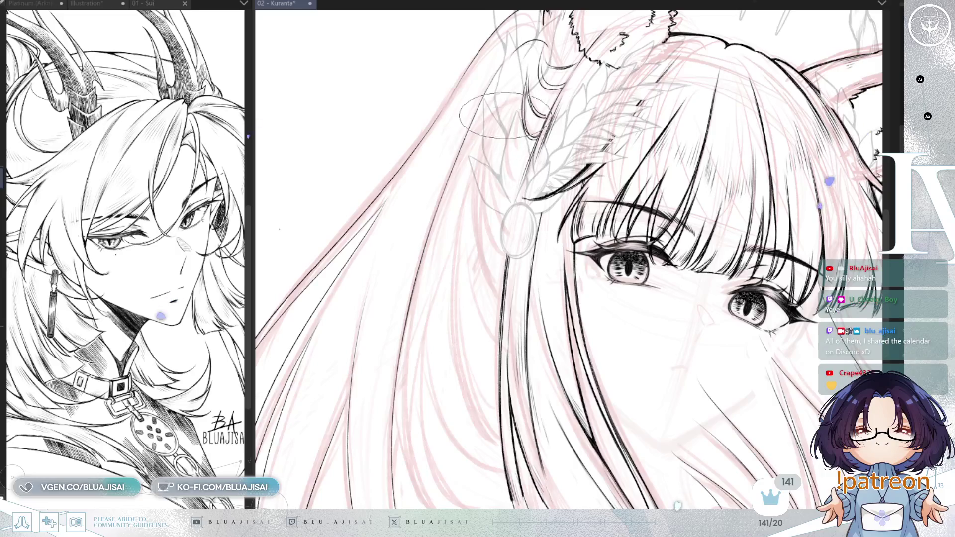
mouse_move(498, 144)
left_mouse_down()
mouse_move(503, 160)
mouse_move(495, 149)
mouse_move(601, 151)
left_mouse_up()
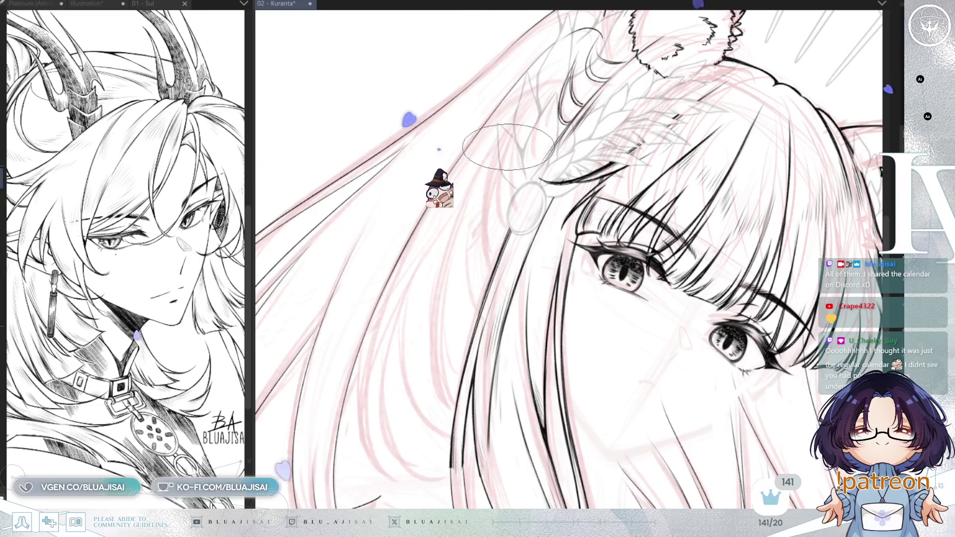
mouse_move(518, 117)
left_mouse_down()
mouse_move(486, 160)
mouse_move(736, 171)
mouse_move(676, 174)
left_mouse_up()
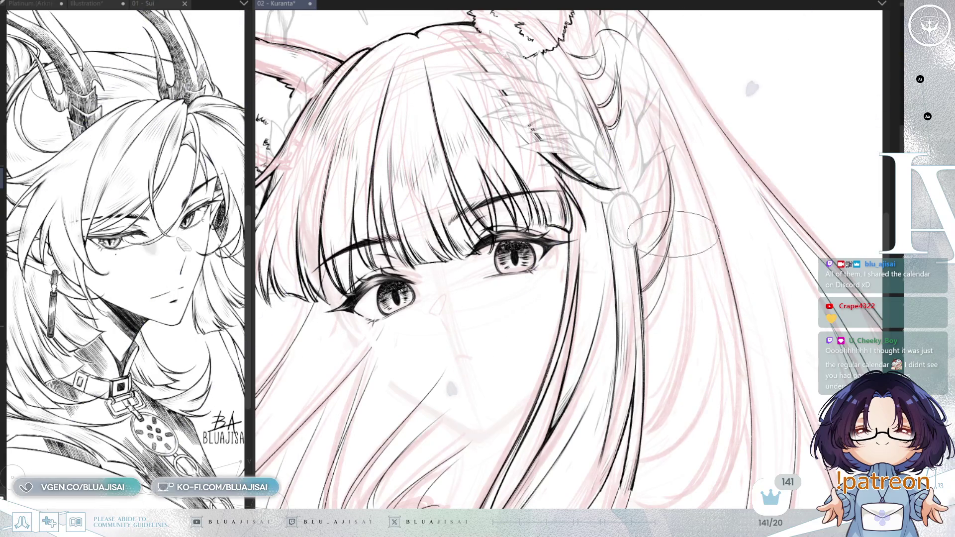
left_click_drag(647, 304, 508, 213)
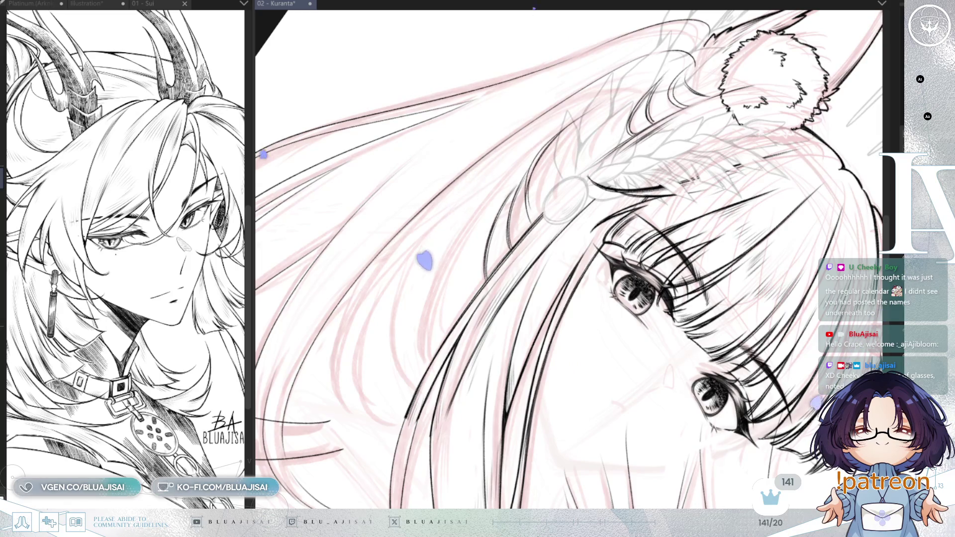
key("ctrl+@")
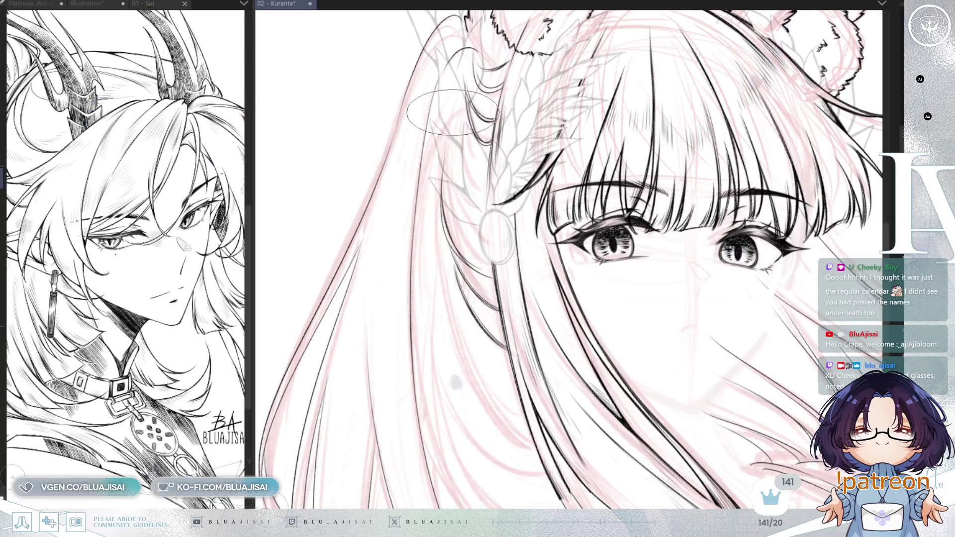
scroll(488, 84, "up", 2)
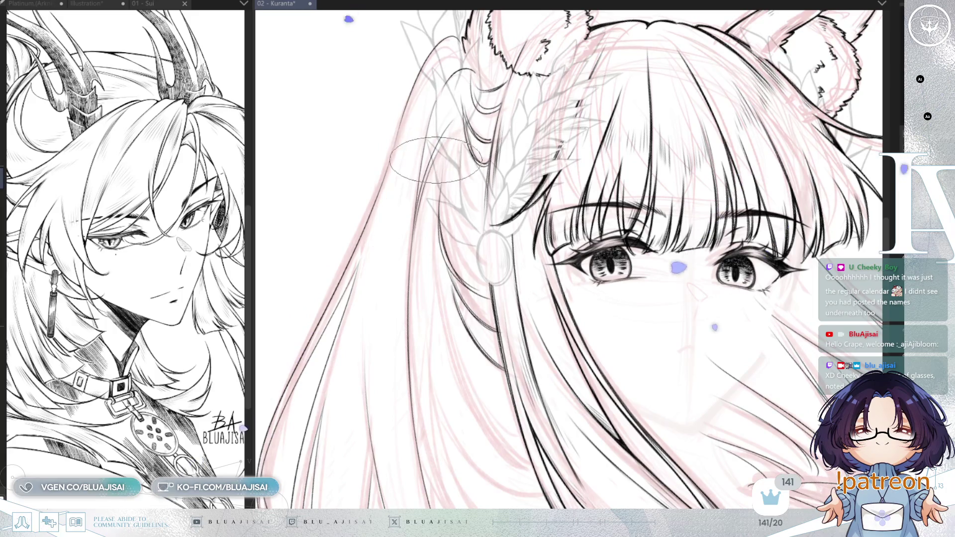
scroll(432, 150, "down", 5)
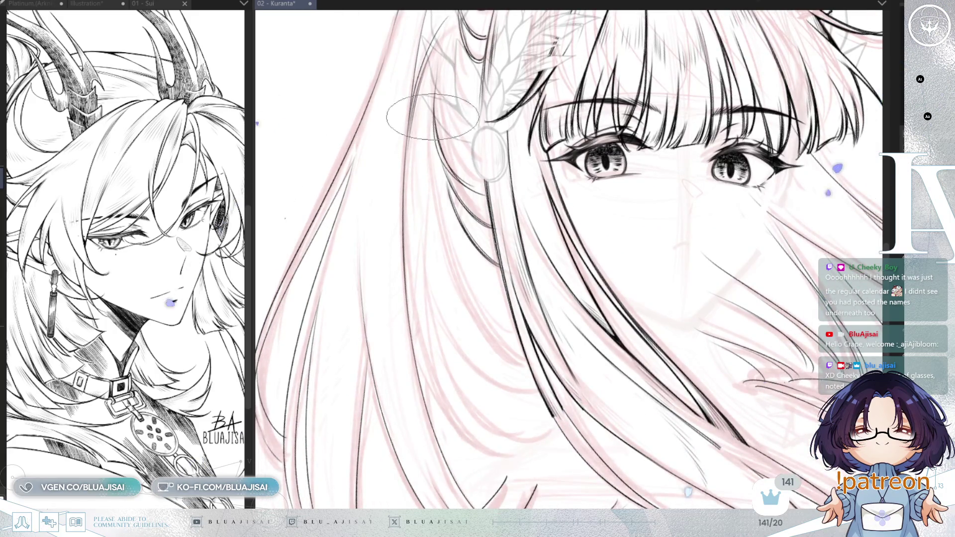
scroll(437, 130, "down", 2)
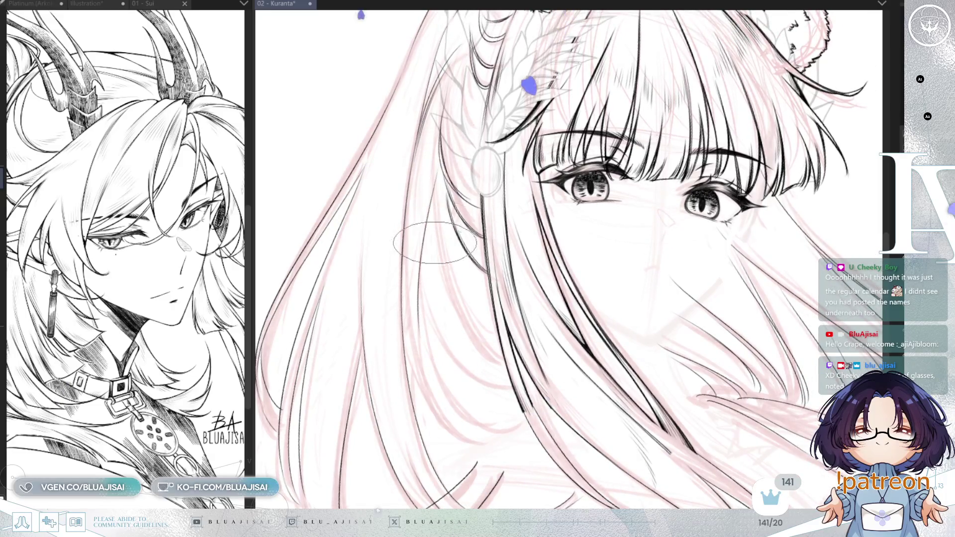
left_click_drag(444, 181, 478, 168)
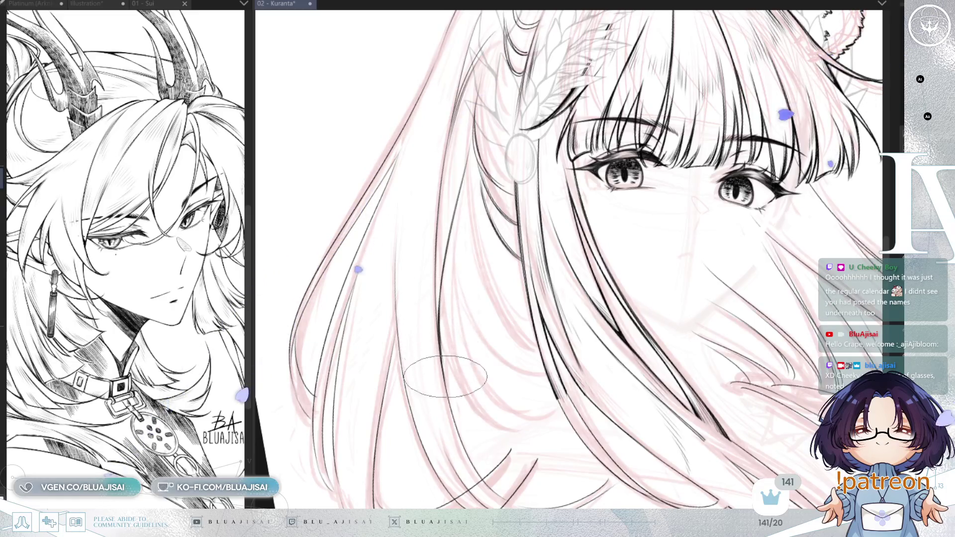
mouse_move(515, 187)
left_mouse_down()
mouse_move(503, 149)
mouse_move(465, 245)
left_mouse_up()
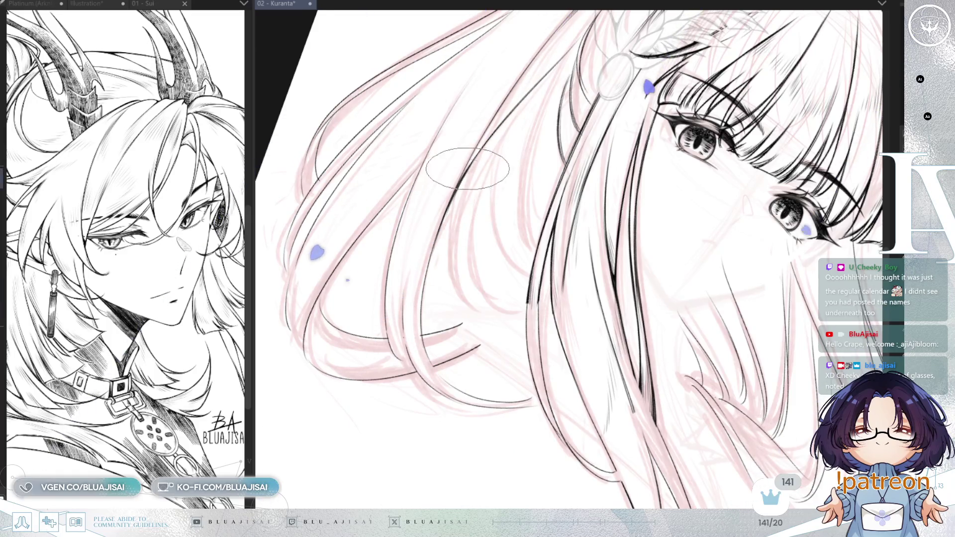
key("ctrl+@")
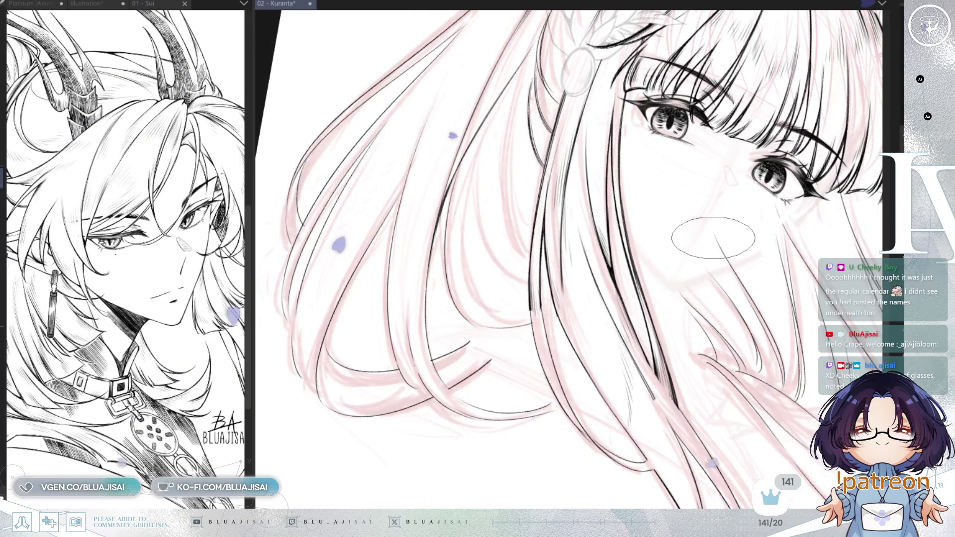
left_click_drag(671, 245, 590, 269)
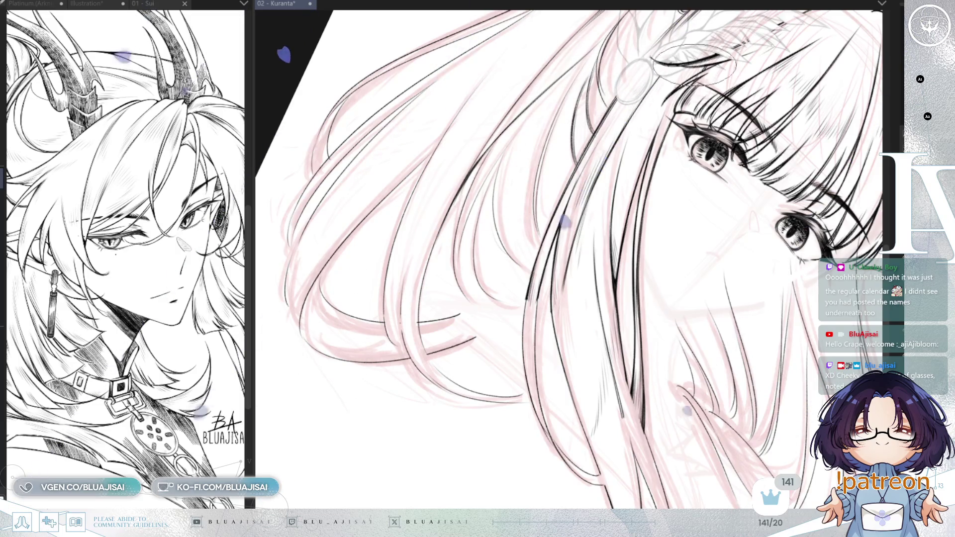
scroll(671, 135, "down", 2)
scroll(718, 210, "down", 2)
left_click_drag(718, 210, 789, 250)
Reset rotation, mirror the canvas to check balance, save, and hide the pink rough sketch
key("ctrl+at")
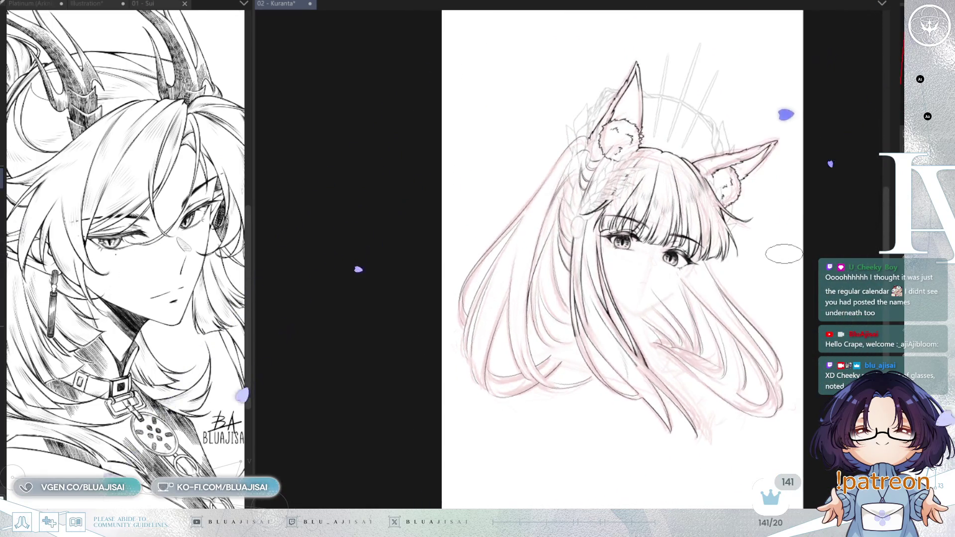
key("h")
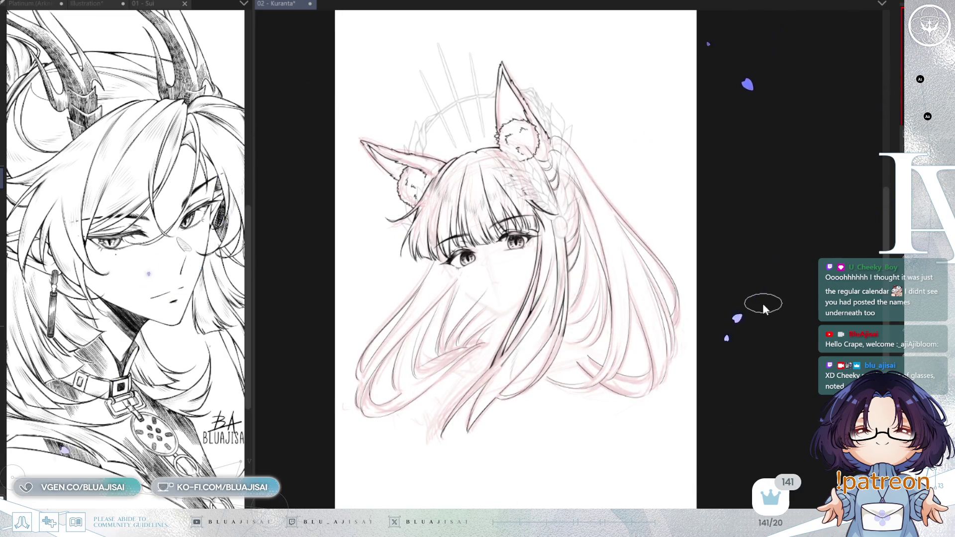
key("ctrl+s")
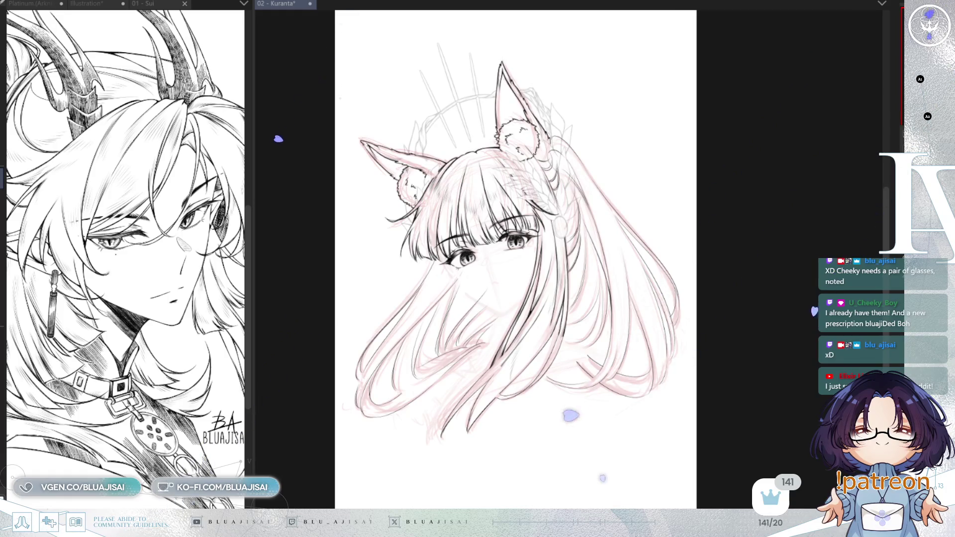
key("ctrl+comma")
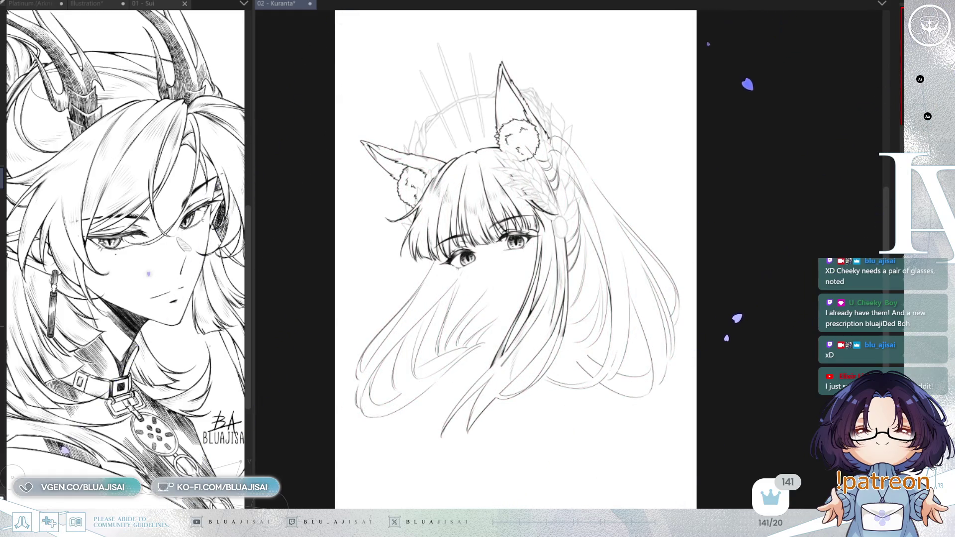
Hide the halo and wheat ornament sketch, show the face and collar lines, and zoom in tilted
key("ctrl+comma")
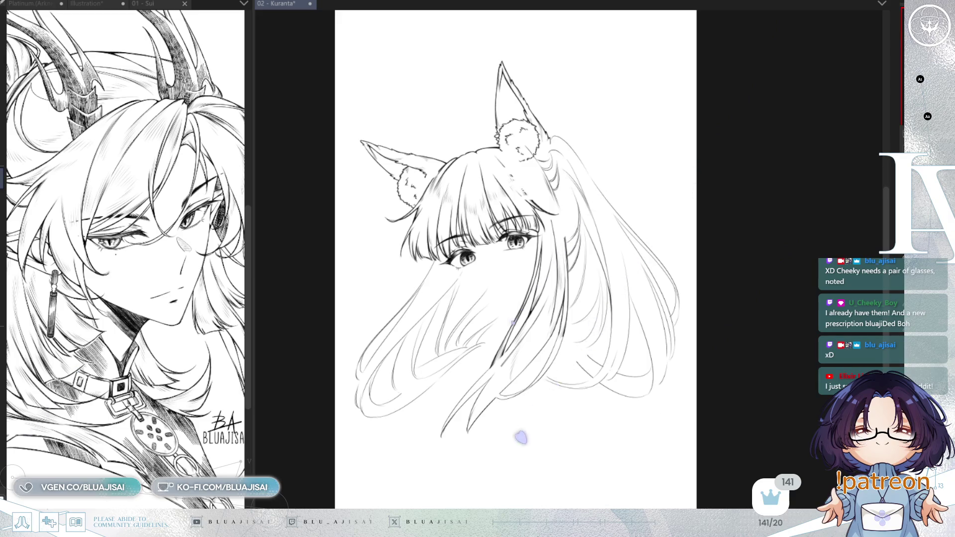
key("ctrl+plus")
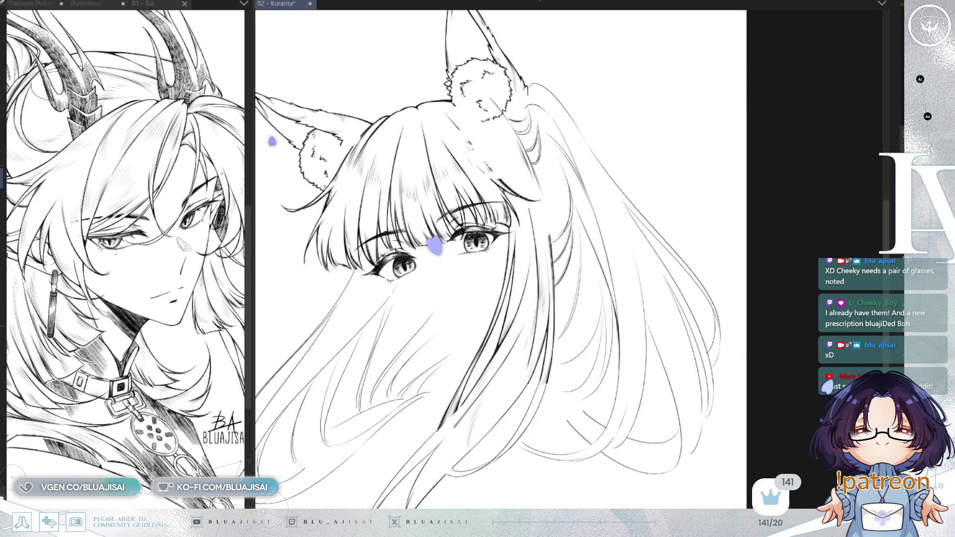
key("ctrl+comma")
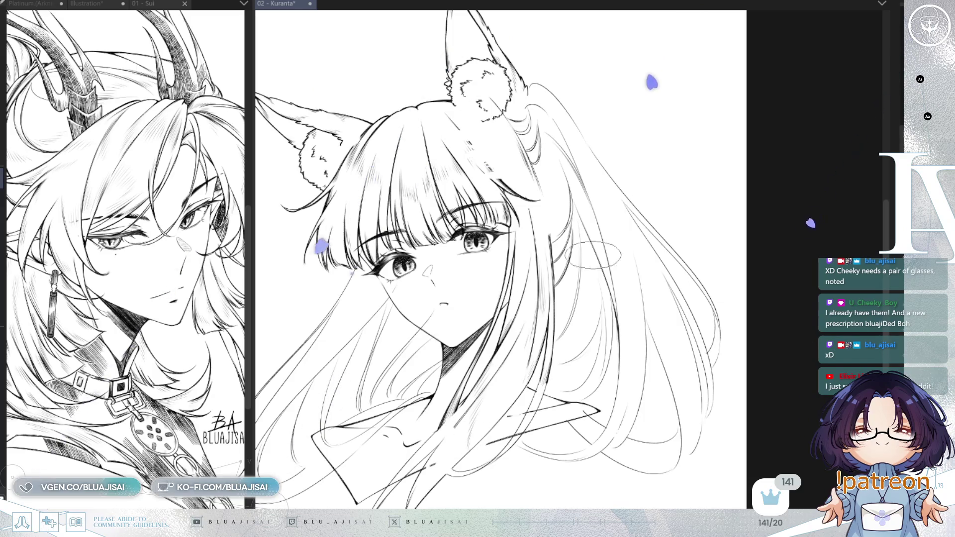
key("asciicircum")
key("ctrl+plus")
key("ctrl+plus")
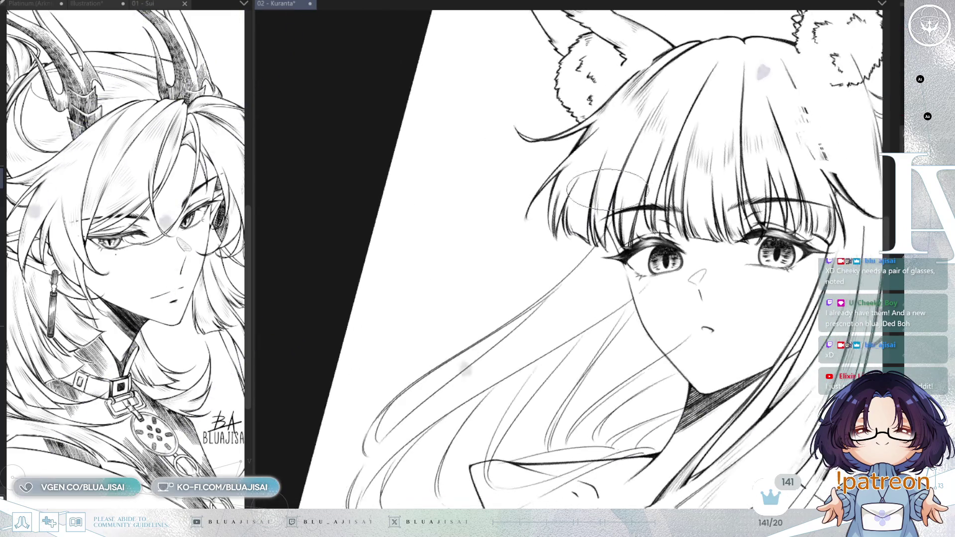
key("ctrl+plus")
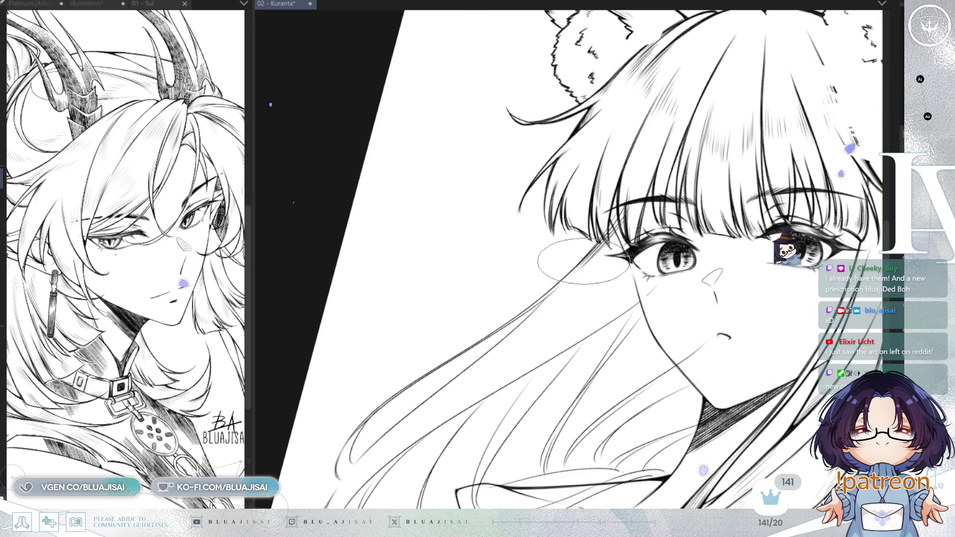
mouse_move(565, 279)
left_mouse_down()
mouse_move(564, 312)
mouse_move(549, 252)
mouse_move(573, 235)
left_mouse_up()
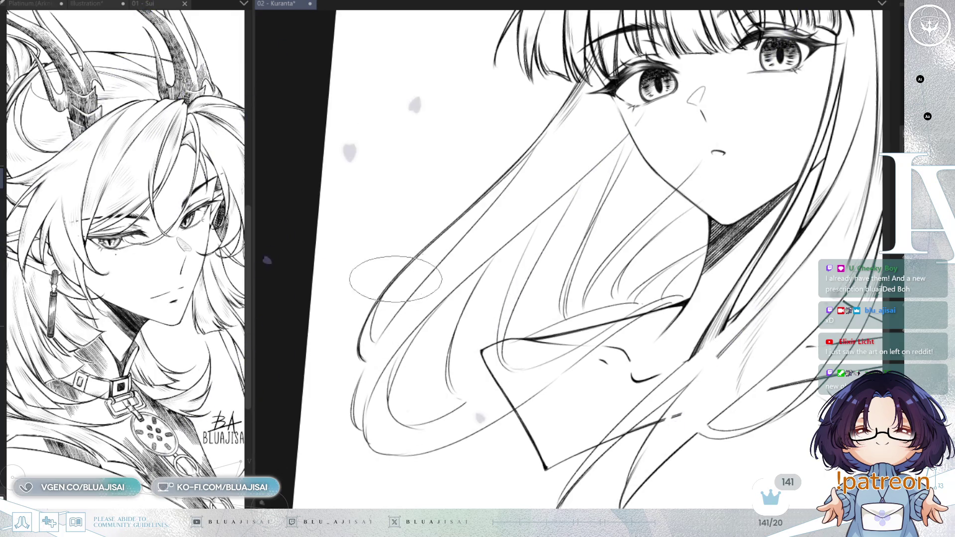
left_click_drag(385, 294, 319, 306)
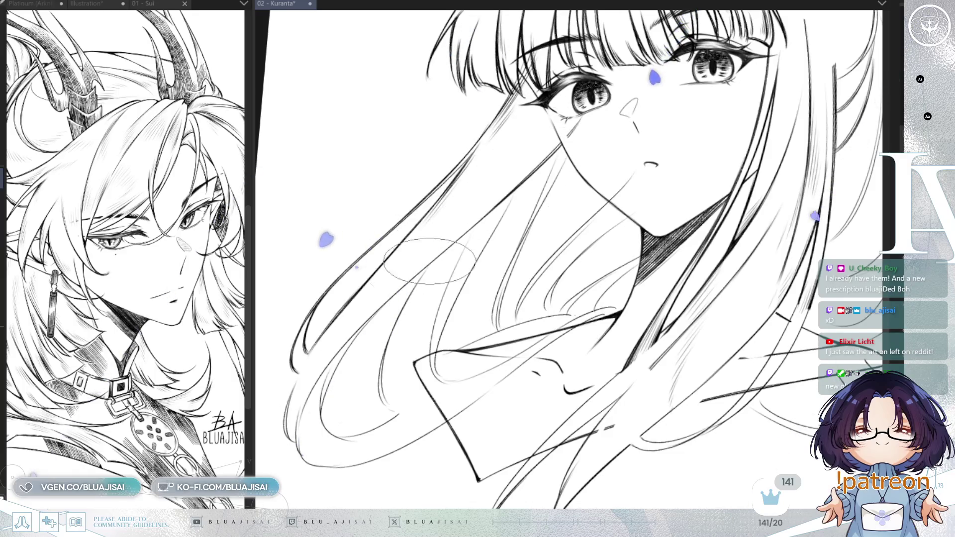
left_click_drag(450, 246, 535, 192)
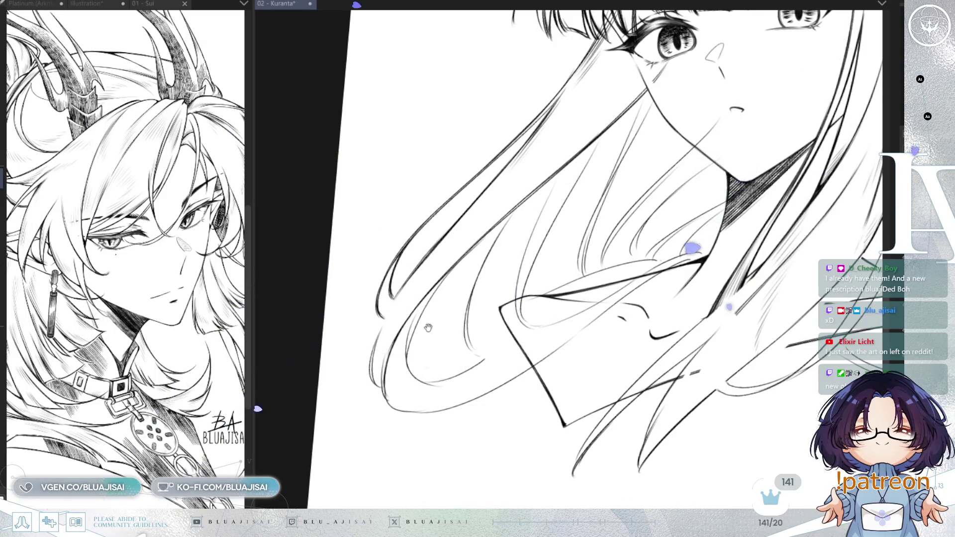
left_click_drag(427, 324, 484, 303)
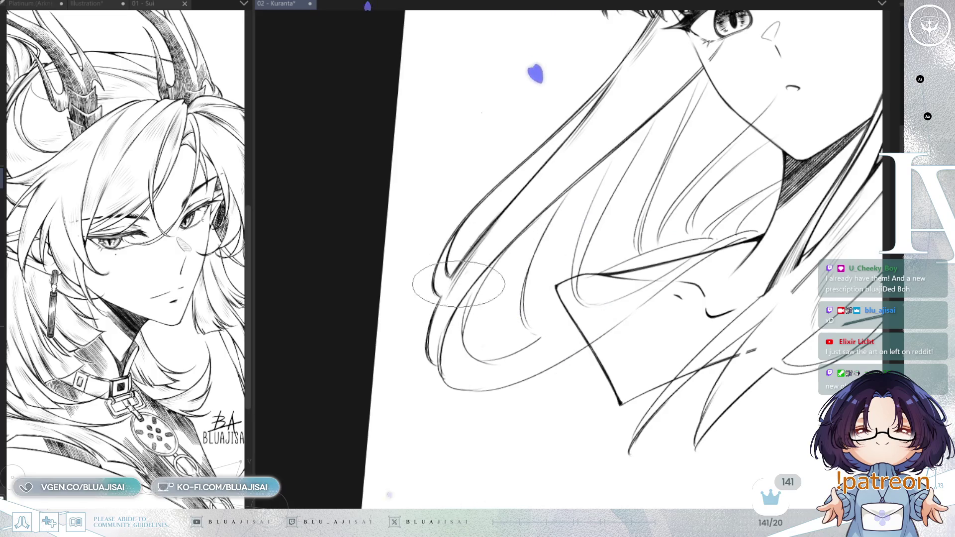
left_click_drag(643, 153, 578, 251)
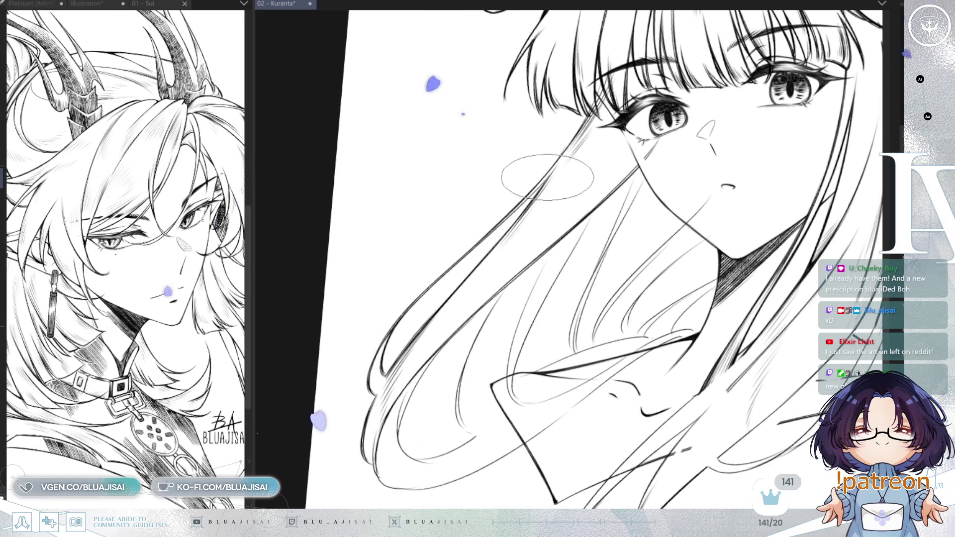
key("minus")
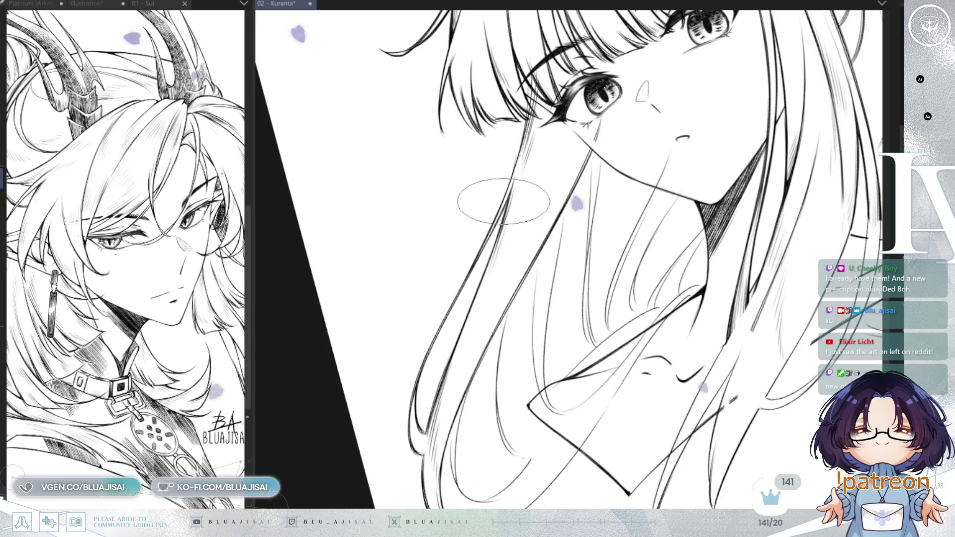
key("equal")
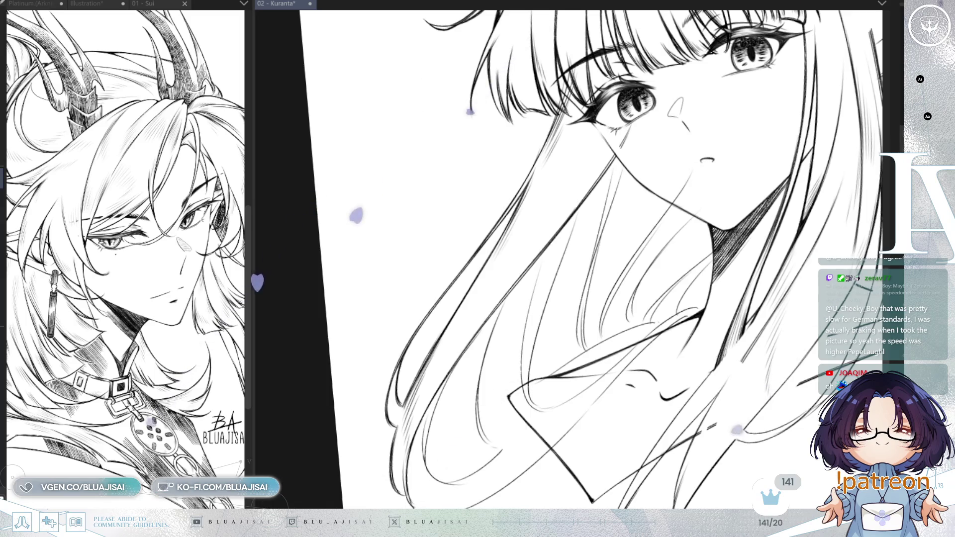
key("ctrl+at")
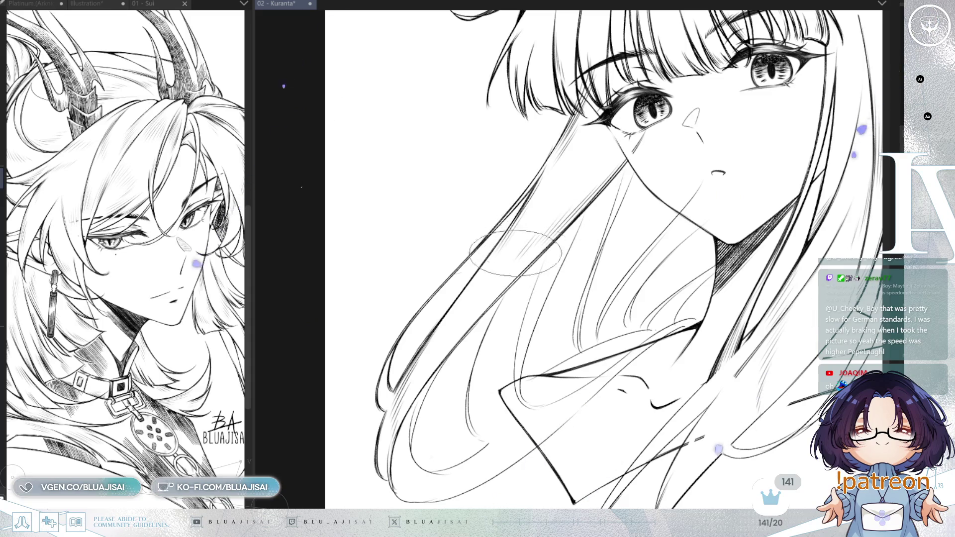
left_click_drag(460, 390, 500, 319)
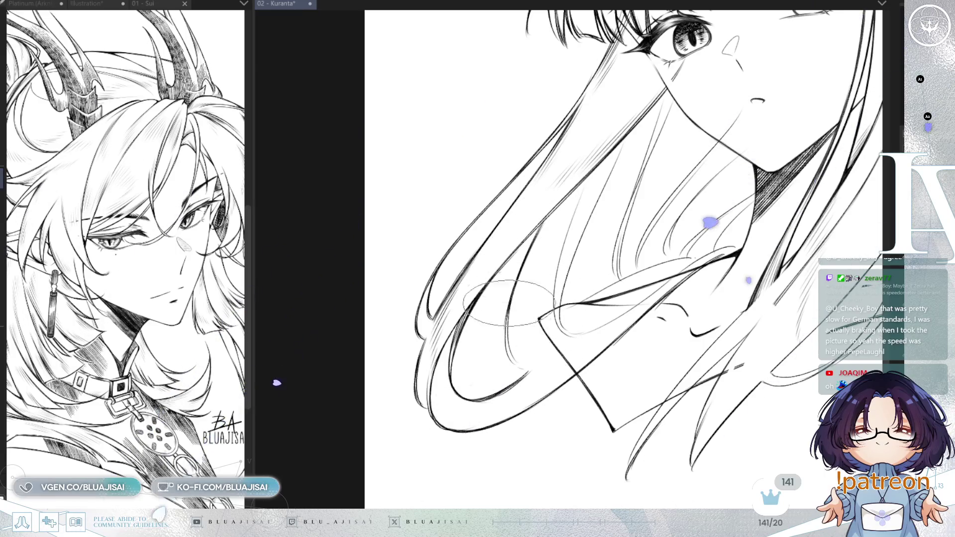
left_click_drag(505, 338, 528, 318)
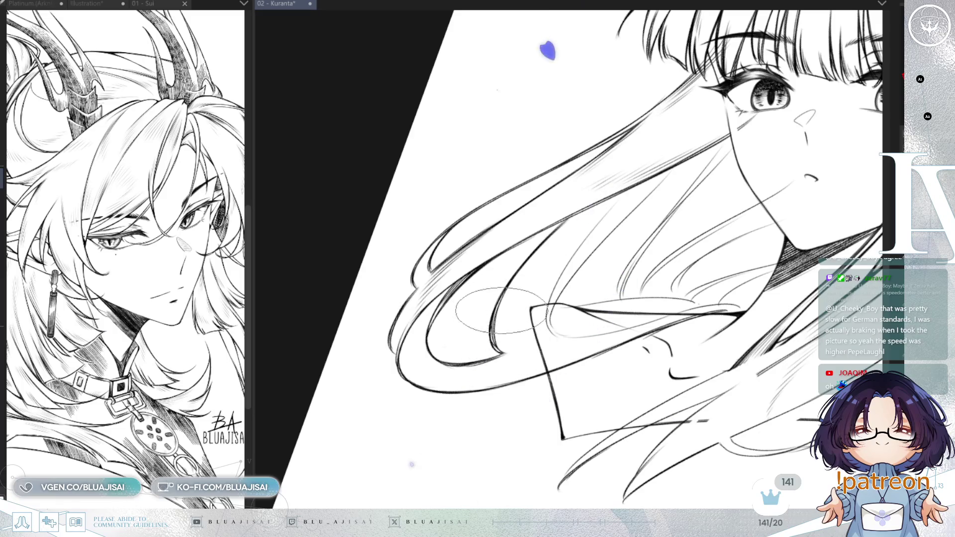
left_click_drag(500, 314, 517, 299)
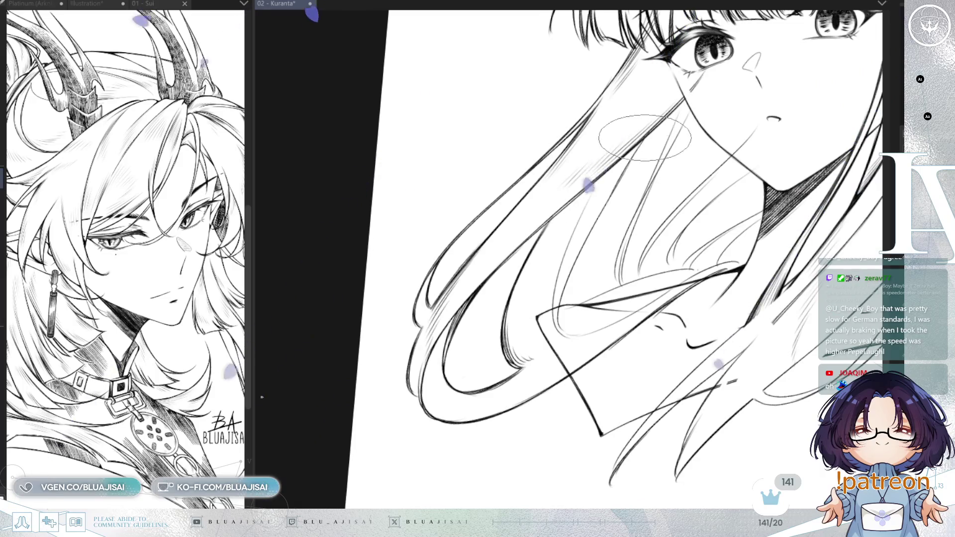
left_click_drag(632, 137, 617, 138)
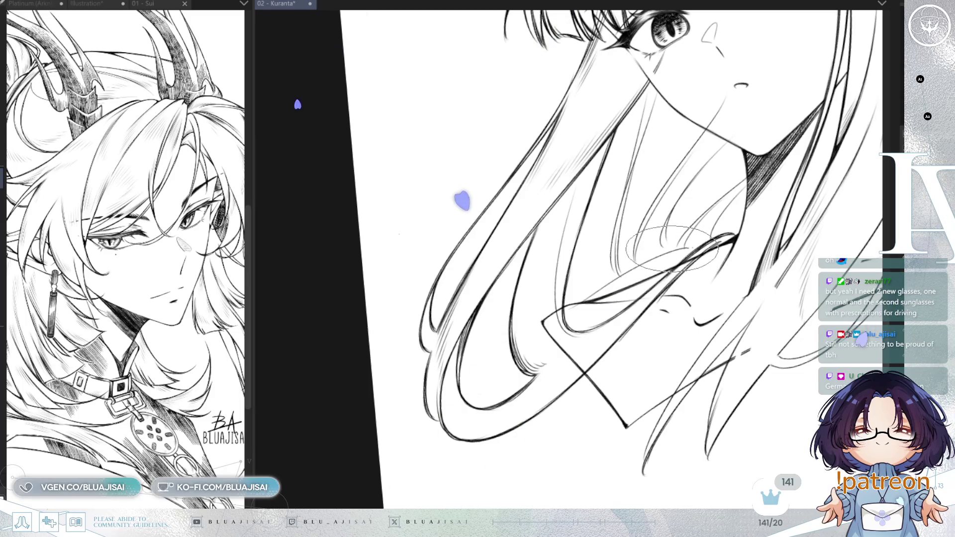
Rotate and pan the canvas to angle the long hair strands for inking
left_click_drag(672, 247, 595, 218)
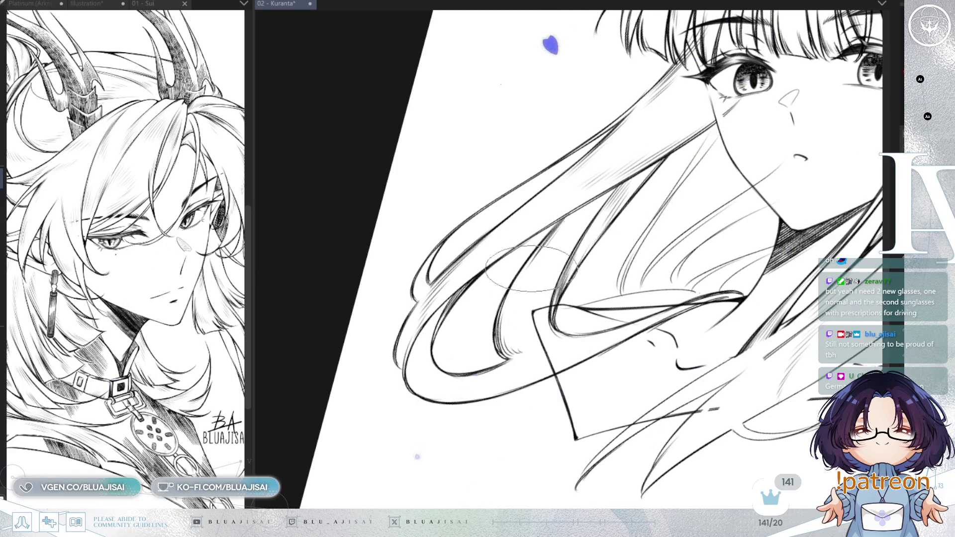
mouse_move(729, 147)
left_mouse_down()
mouse_move(697, 167)
mouse_move(667, 149)
left_mouse_up()
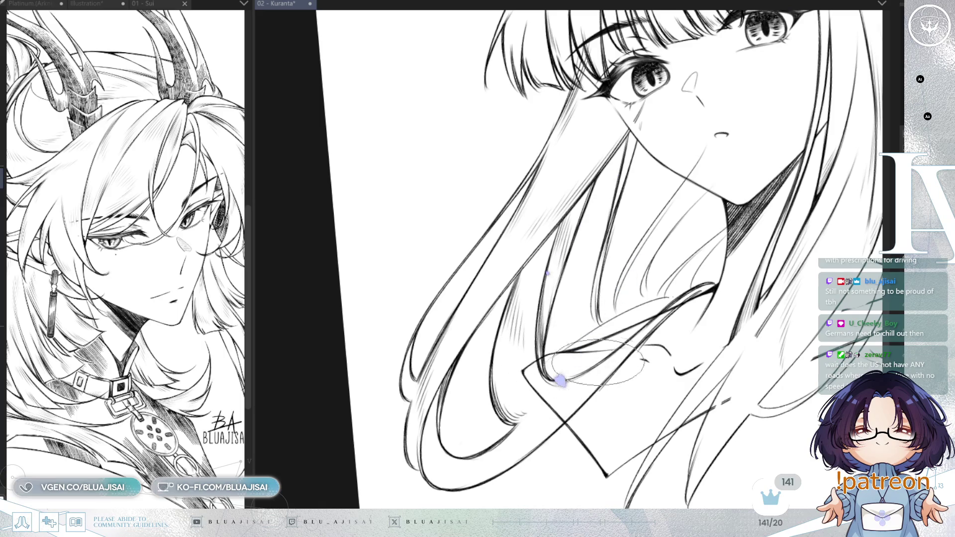
key("minus")
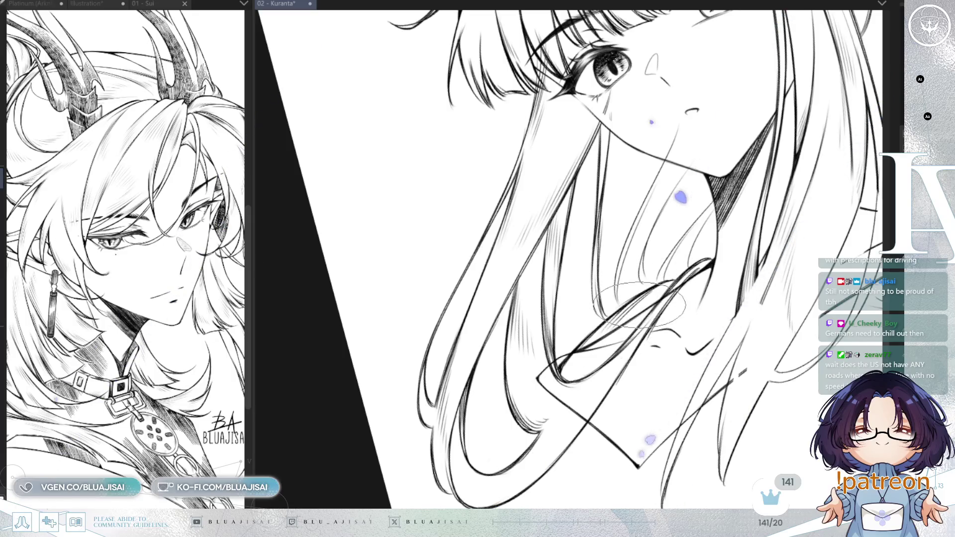
key("asciicircum")
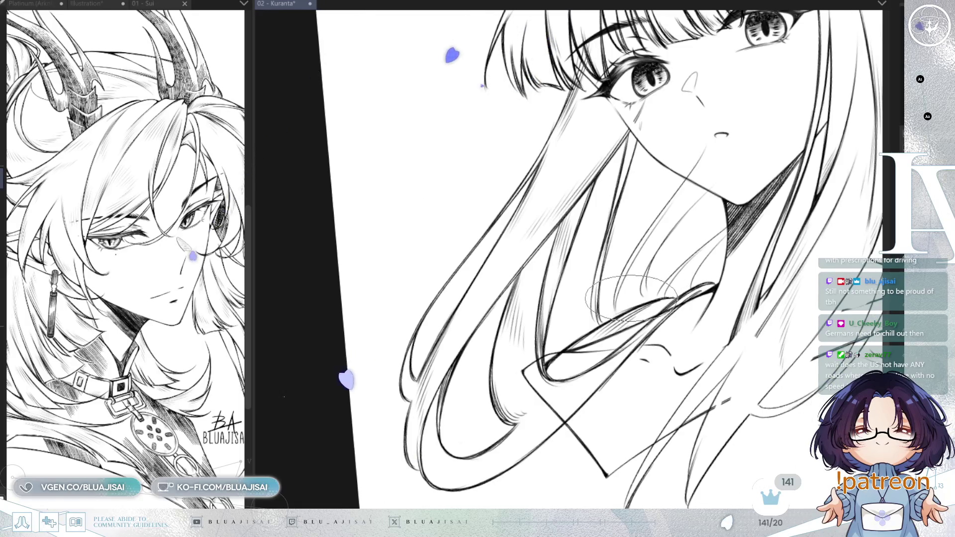
left_click_drag(632, 297, 604, 319)
Switch the pen between small and larger brush sizes to hatch the neck hair, then straighten the canvas
key("p")
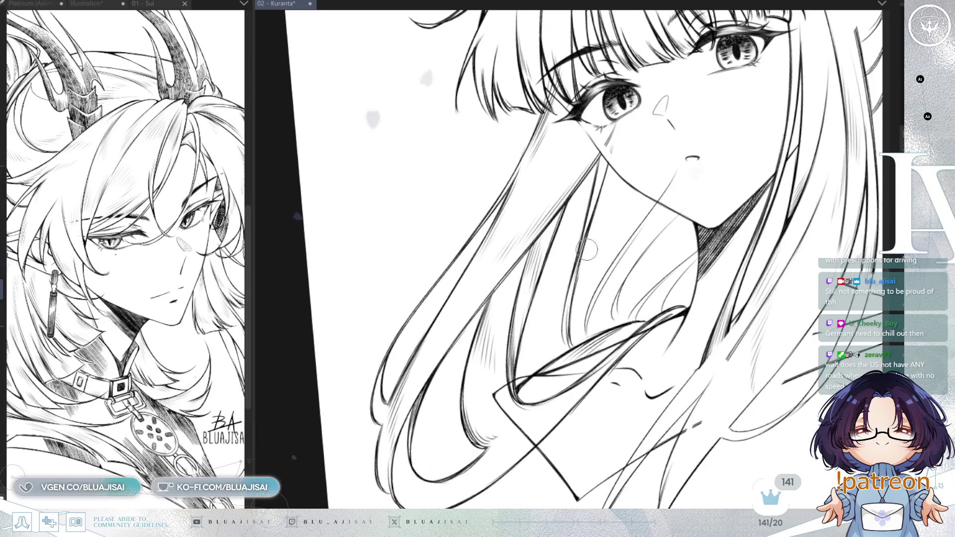
key("e")
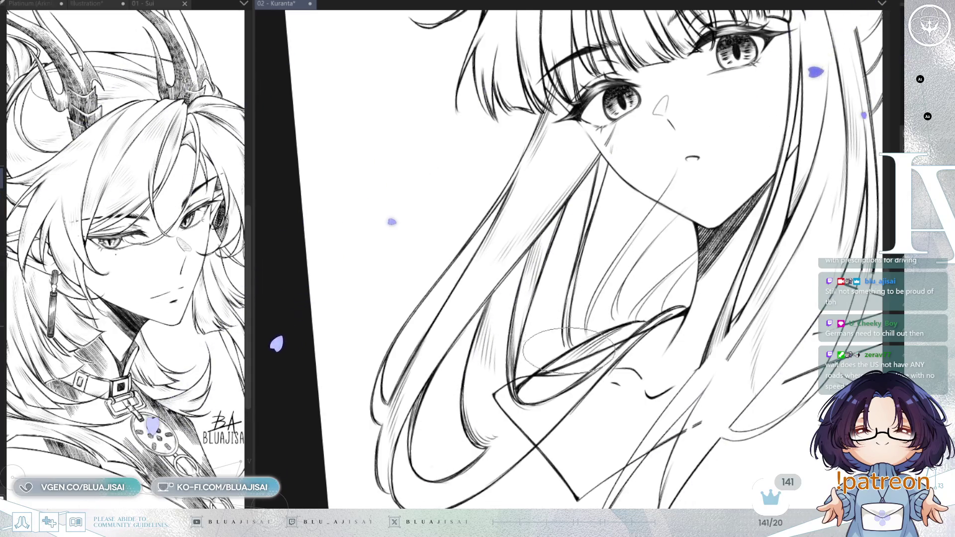
key("p")
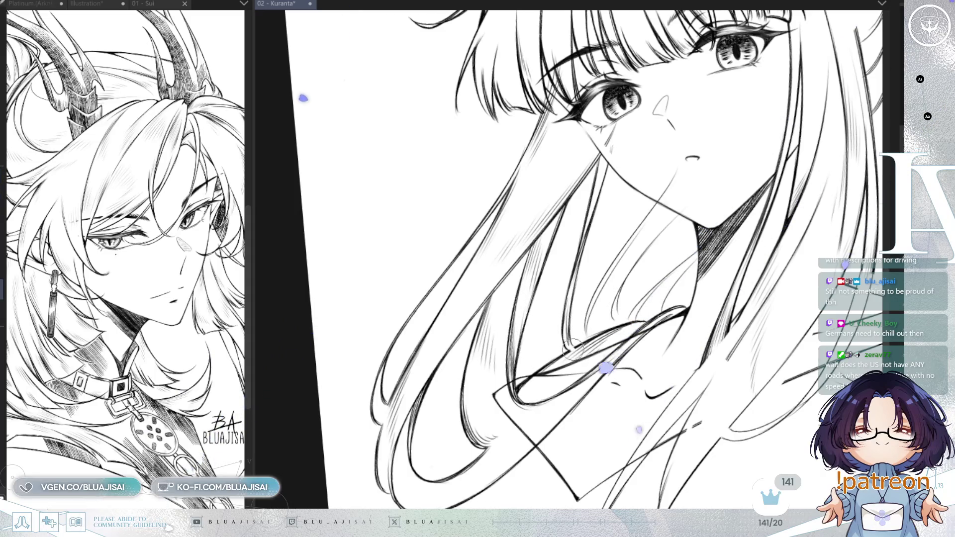
key("e")
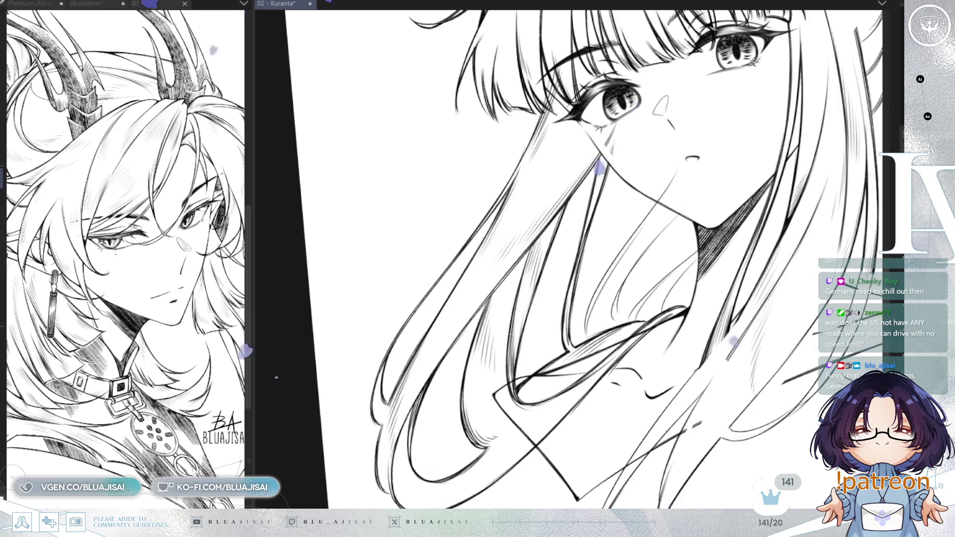
key("ctrl+0")
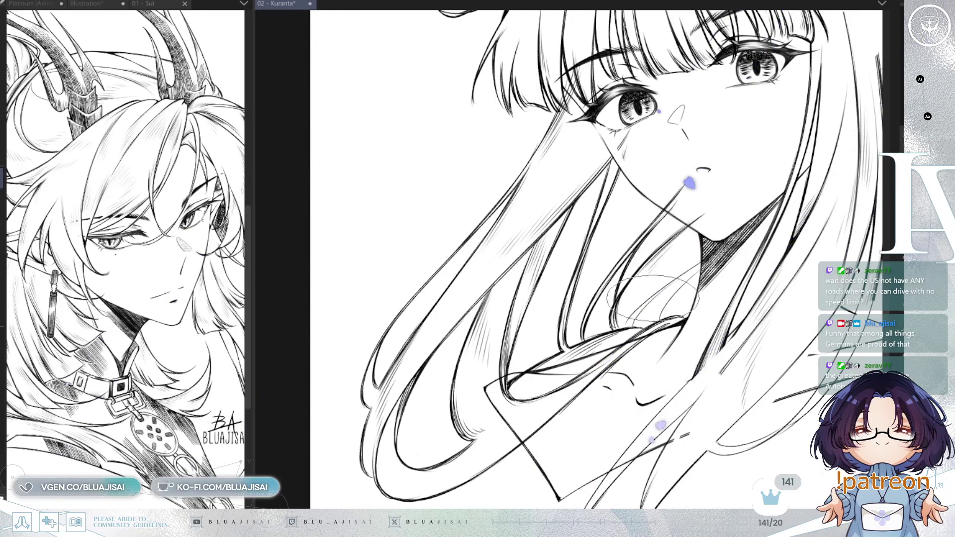
Rotate and pan the canvas to bring the neck and the hair strands beside the face into view
key("minus")
key("minus")
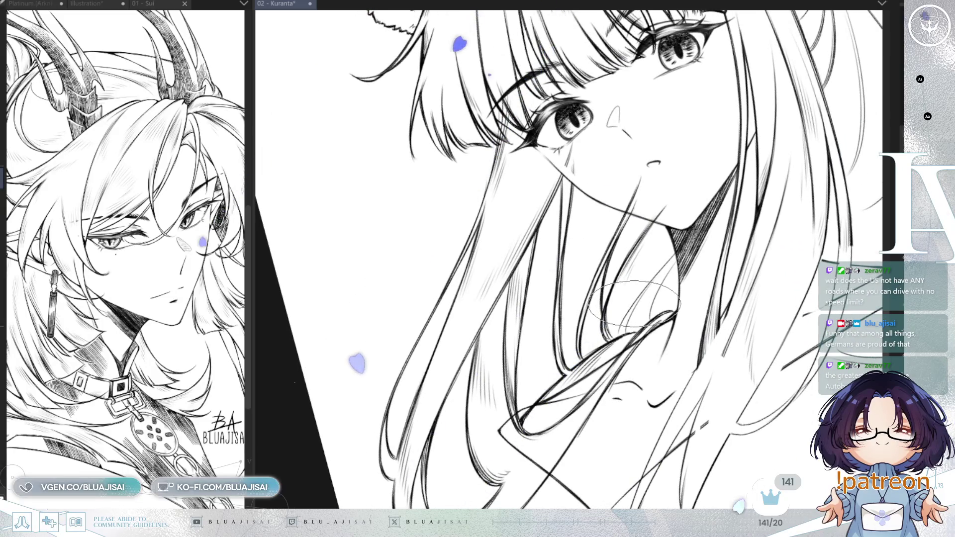
left_click_drag(620, 299, 605, 338)
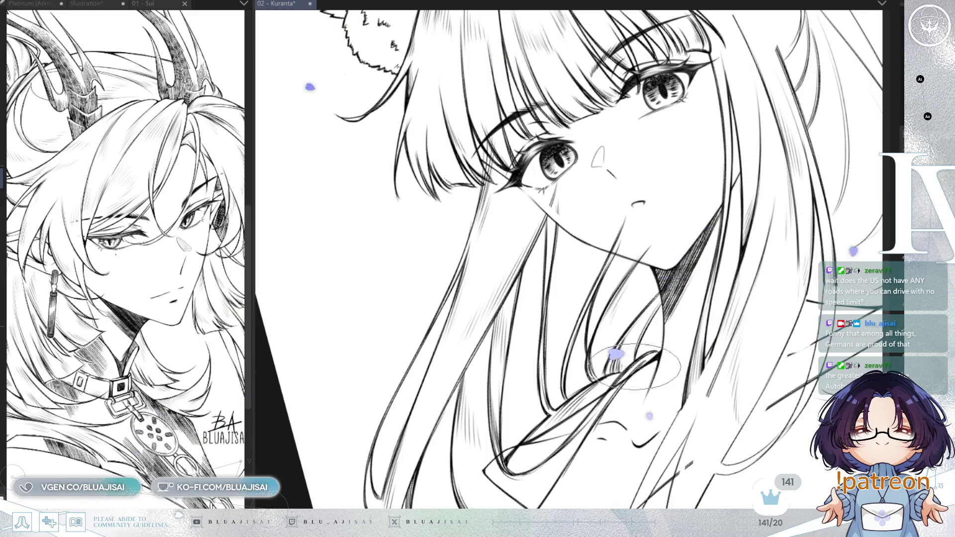
key("minus")
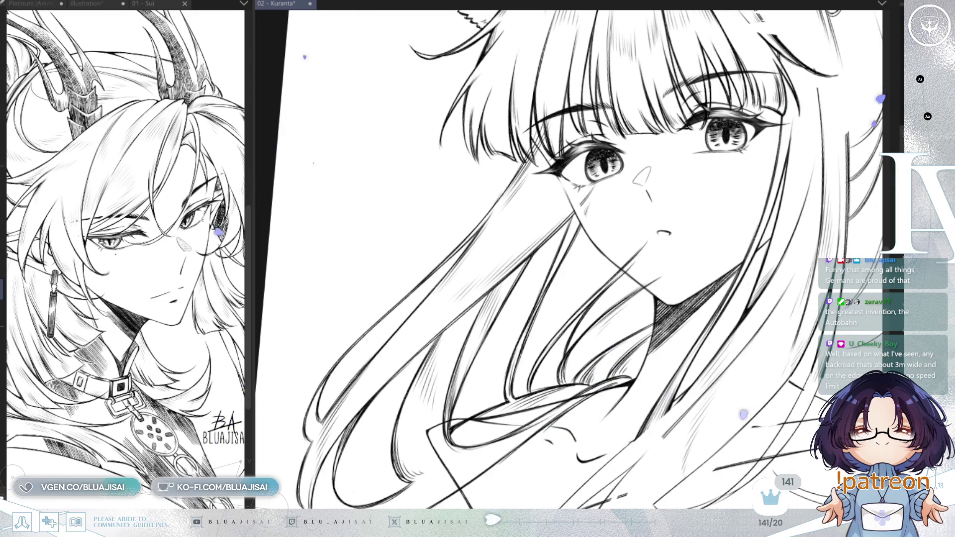
left_click_drag(664, 247, 629, 303)
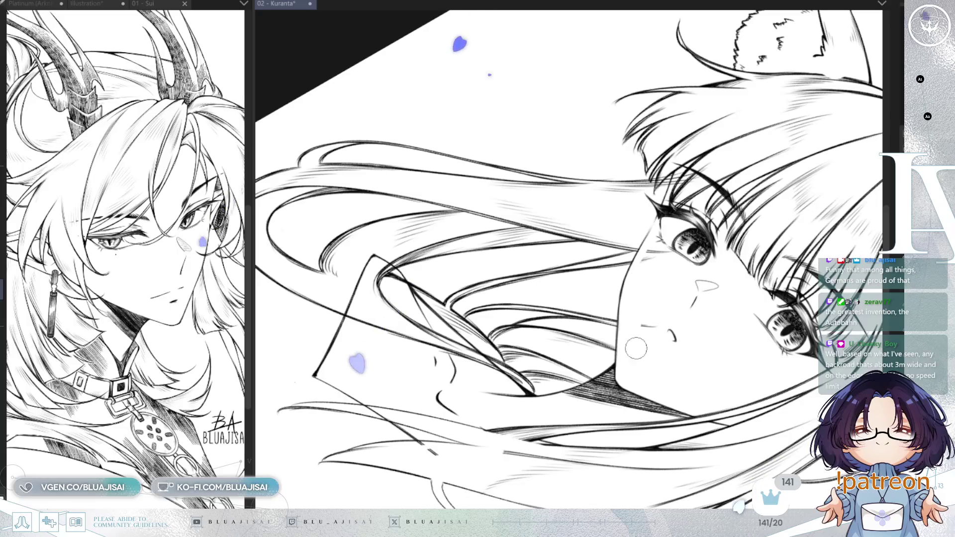
left_click_drag(664, 320, 639, 239)
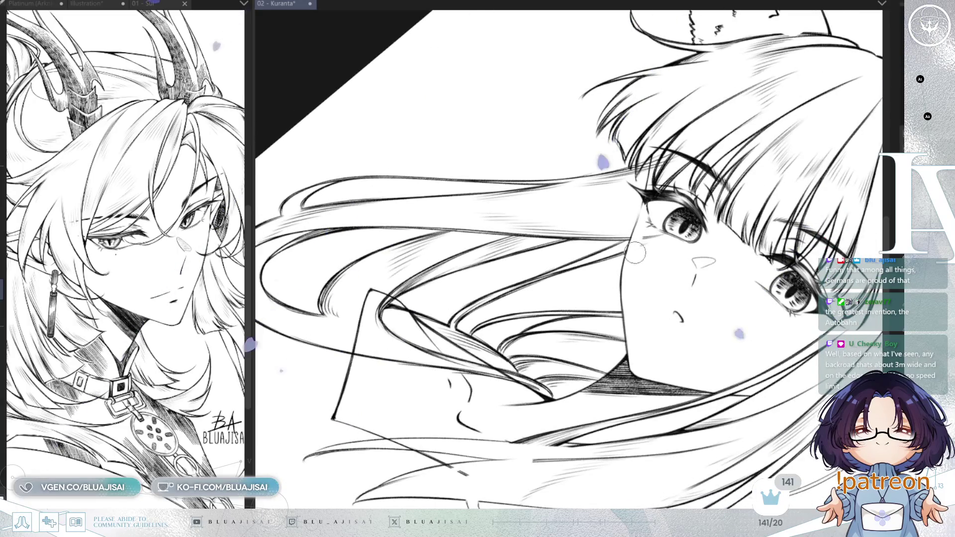
left_click_drag(662, 150, 642, 244)
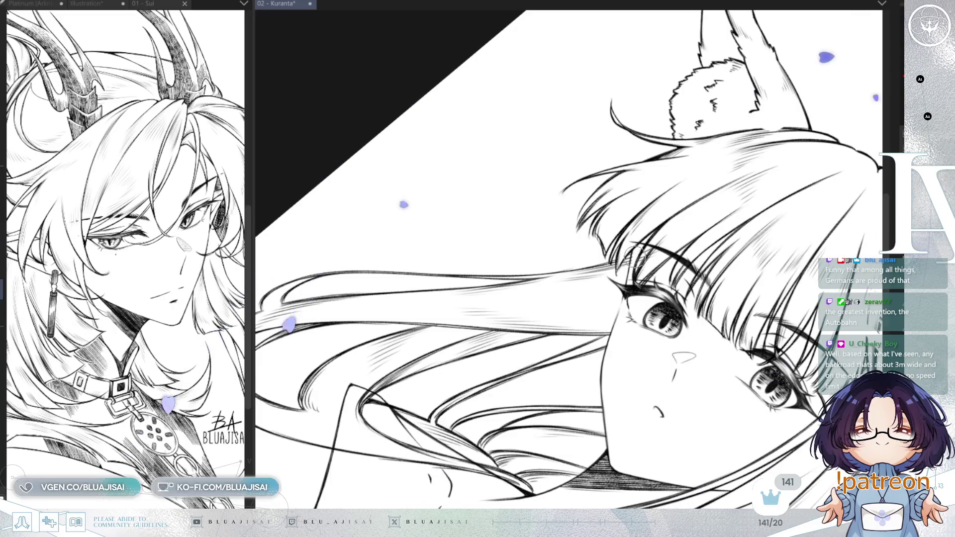
left_click_drag(682, 240, 689, 492)
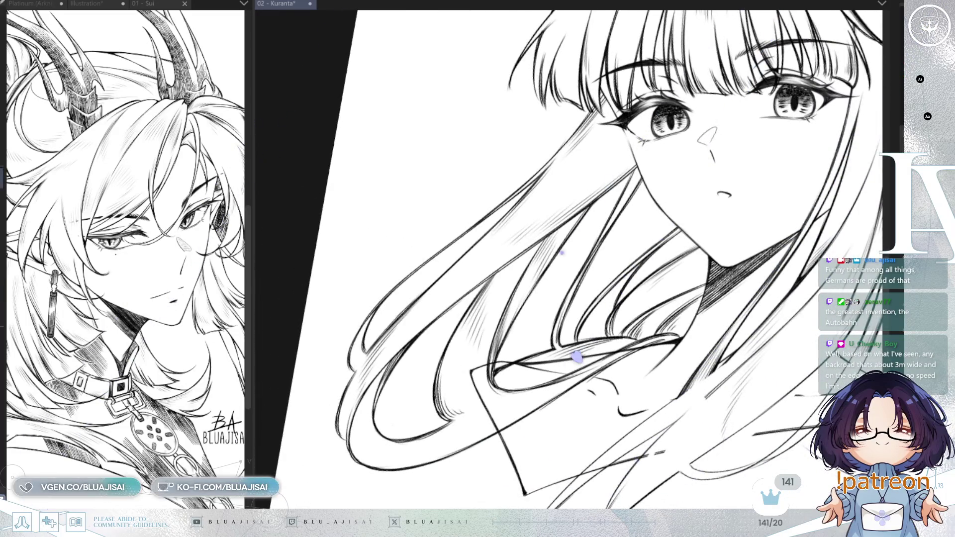
Reset the canvas rotation, zoom out onto the collar and hair tips, and tilt the view slightly
key("at")
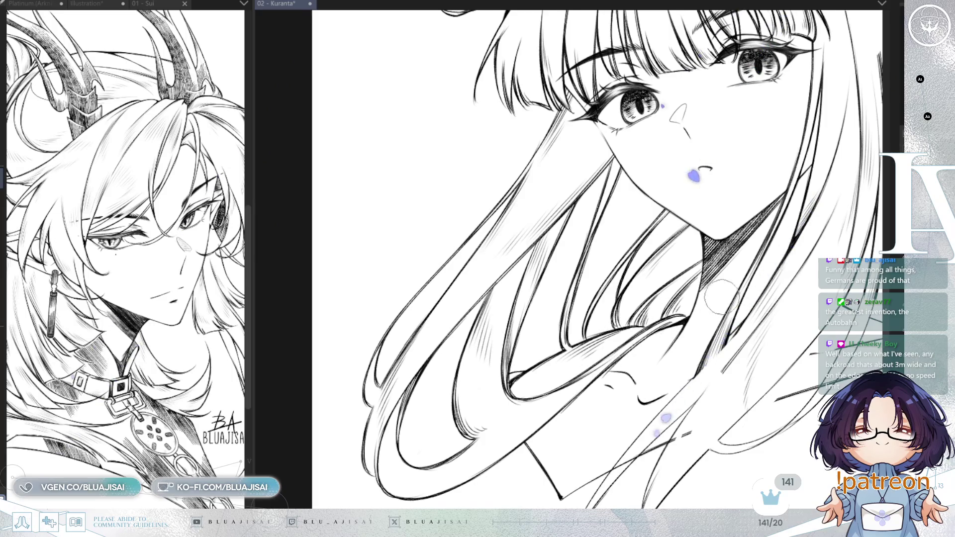
scroll(714, 300, "down", 2)
mouse_move(745, 309)
left_mouse_down()
mouse_move(723, 309)
mouse_move(755, 307)
mouse_move(758, 287)
left_mouse_up()
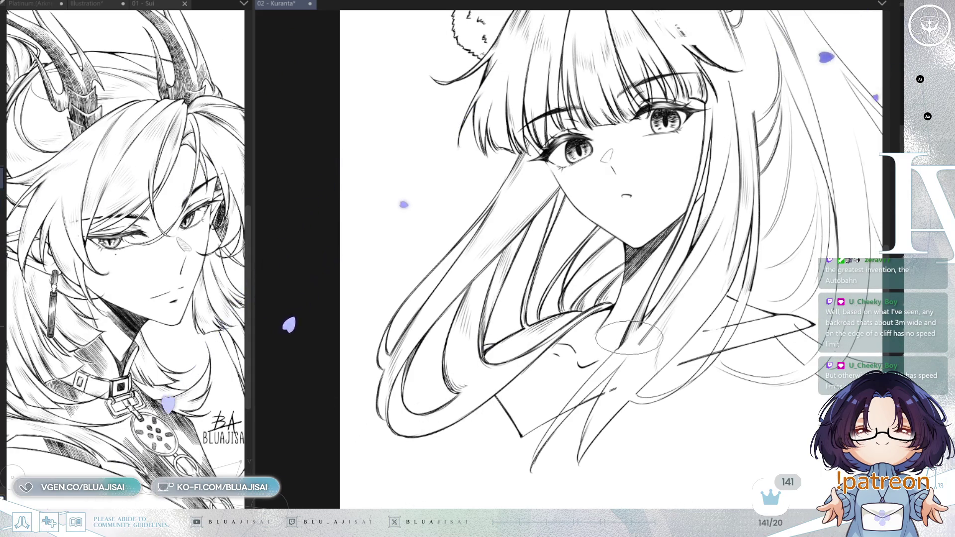
mouse_move(624, 344)
left_mouse_down()
mouse_move(613, 368)
mouse_move(650, 268)
mouse_move(611, 273)
left_mouse_up()
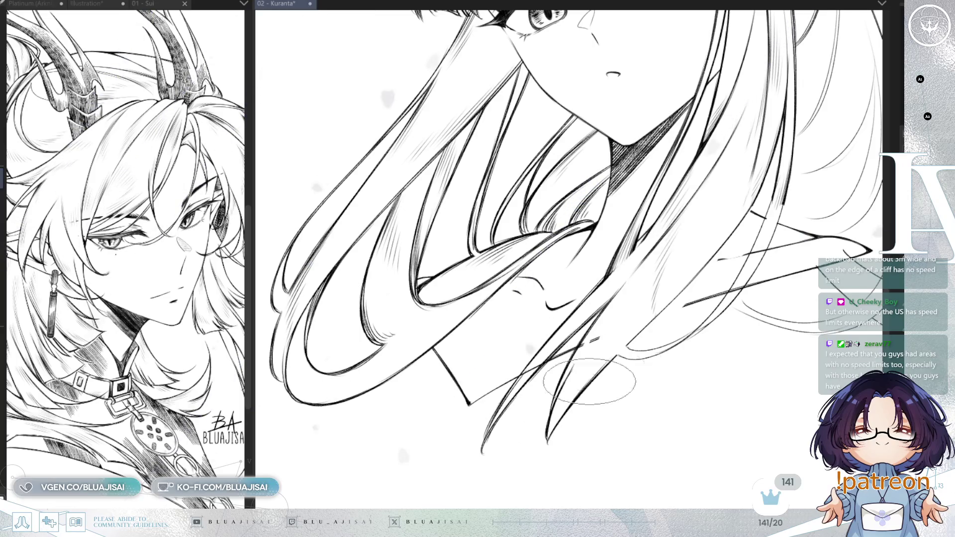
Pan toward the lower hair, mirror the canvas to check the drawing, then rotate about 15° clockwise
left_click_drag(719, 273, 654, 342)
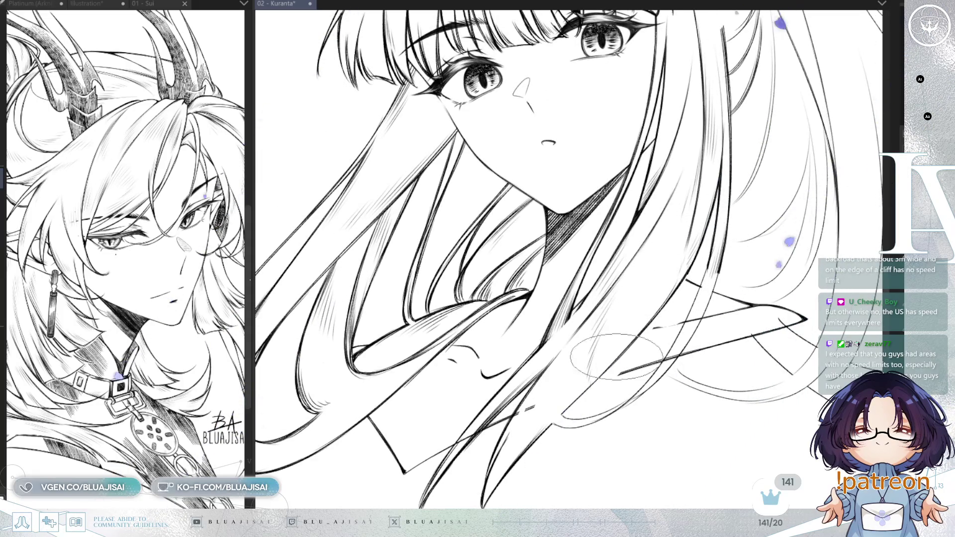
left_click_drag(583, 406, 627, 342)
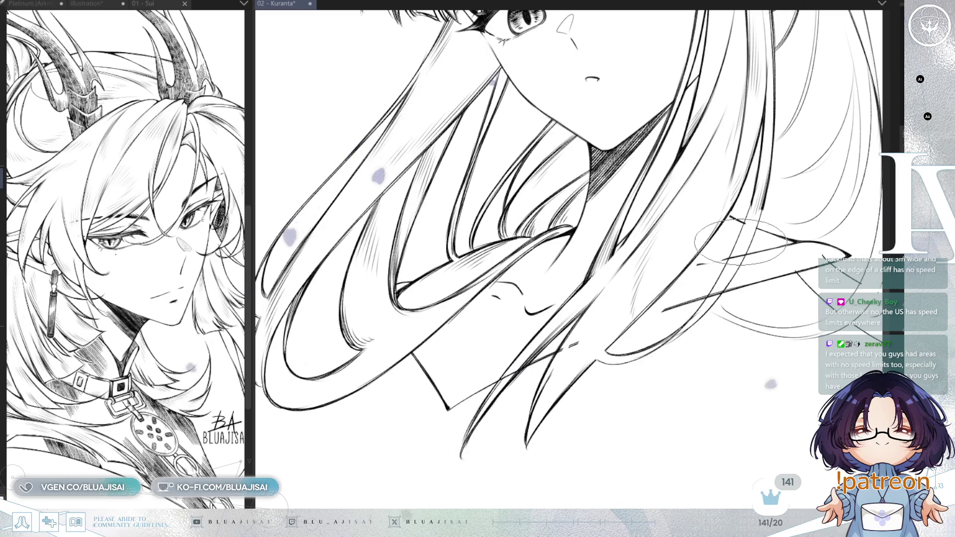
key("-")
key("h")
key("-")
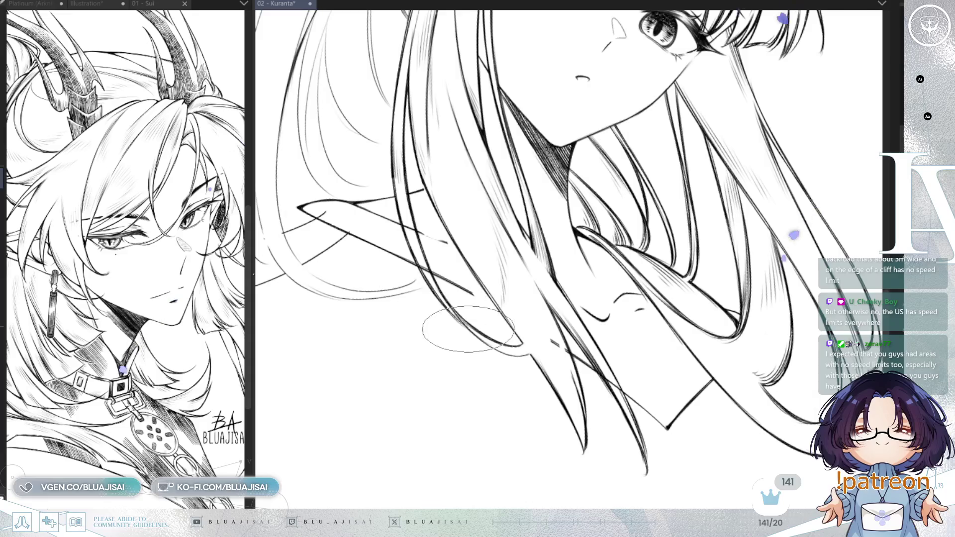
Rotate the canvas further and reposition the view across the lower strands, ears and upper face
key("asciicircum")
key("asciicircum")
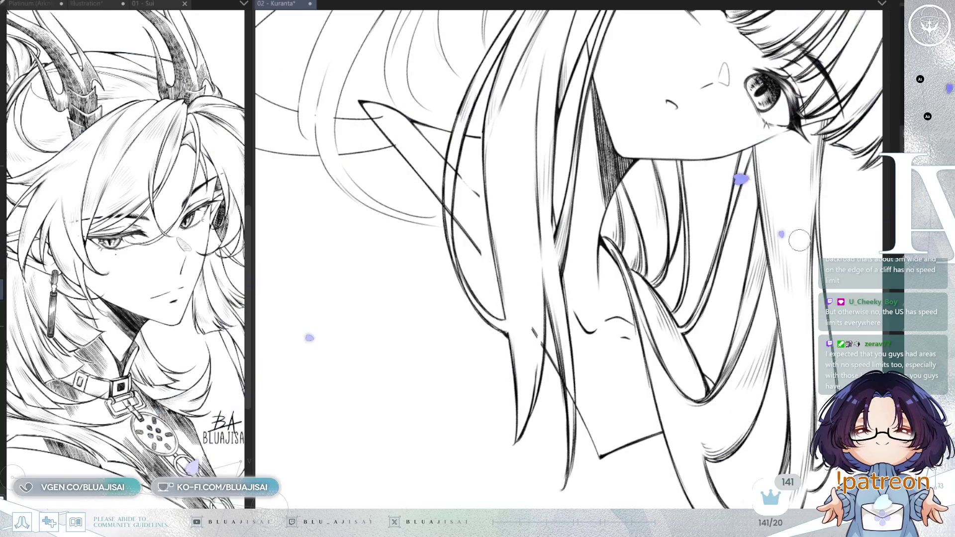
left_click_drag(722, 348, 795, 269)
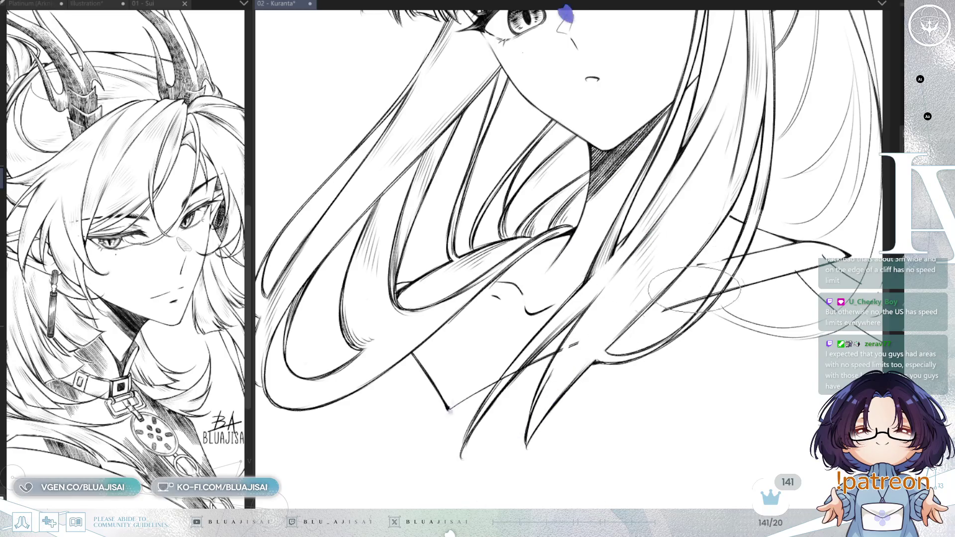
left_click_drag(772, 265, 695, 333)
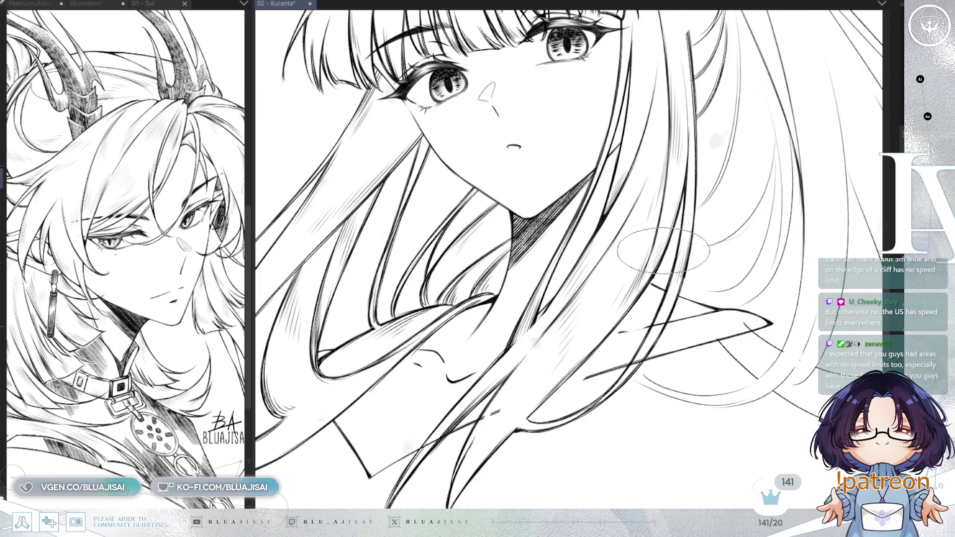
left_click_drag(664, 339, 675, 301)
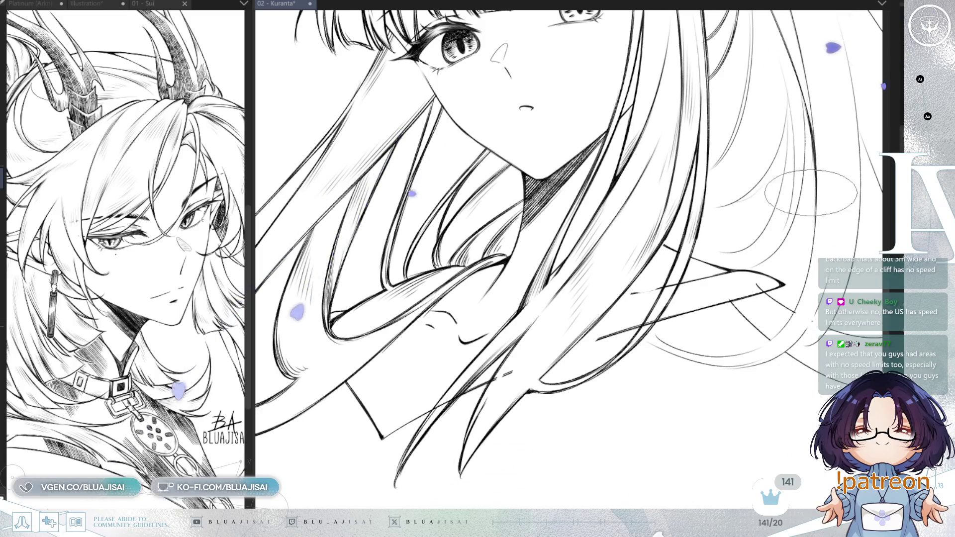
mouse_move(811, 205)
left_mouse_down()
mouse_move(776, 328)
mouse_move(764, 435)
left_mouse_up()
mouse_move(386, 211)
left_mouse_down()
mouse_move(588, 268)
mouse_move(600, 311)
left_mouse_up()
scroll(599, 311, "up", 2)
scroll(580, 139, "up", 3)
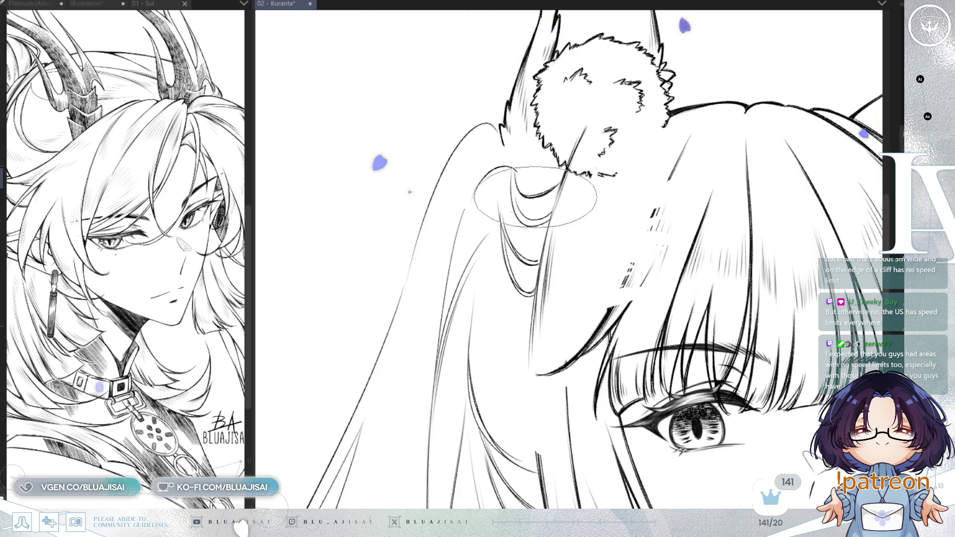
Pan, zoom and rotate the view onto the long hair beneath the fox ear for strand lines
left_click_drag(502, 171, 542, 164)
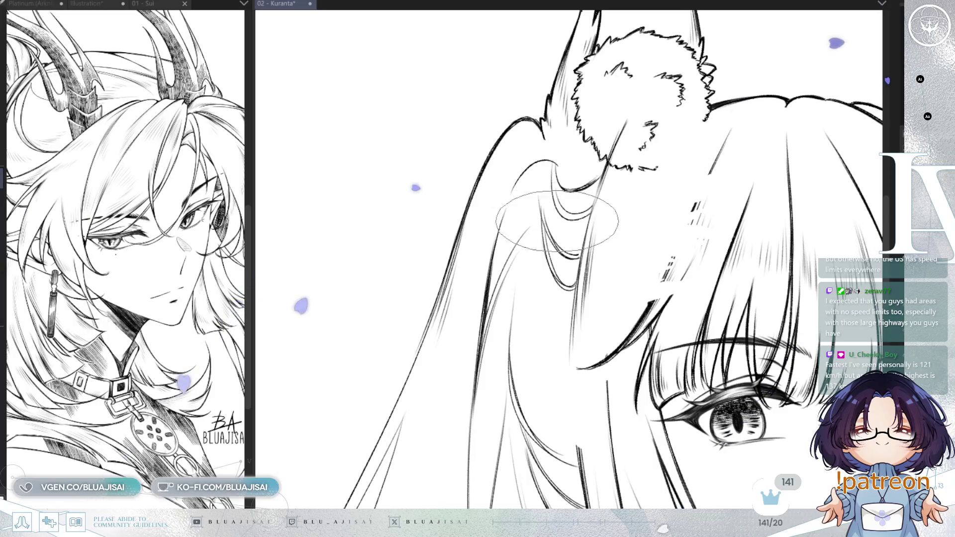
scroll(557, 219, "down", 3)
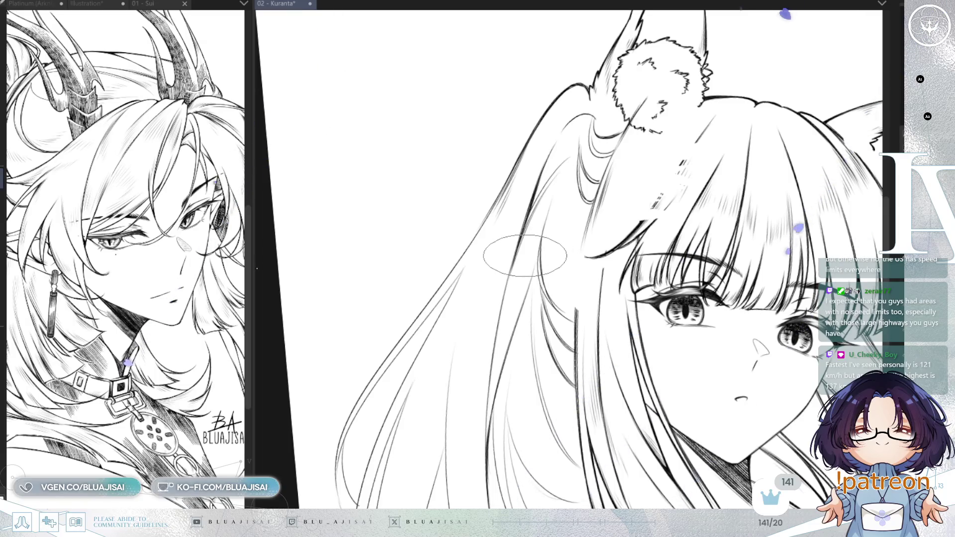
left_click_drag(538, 257, 544, 253)
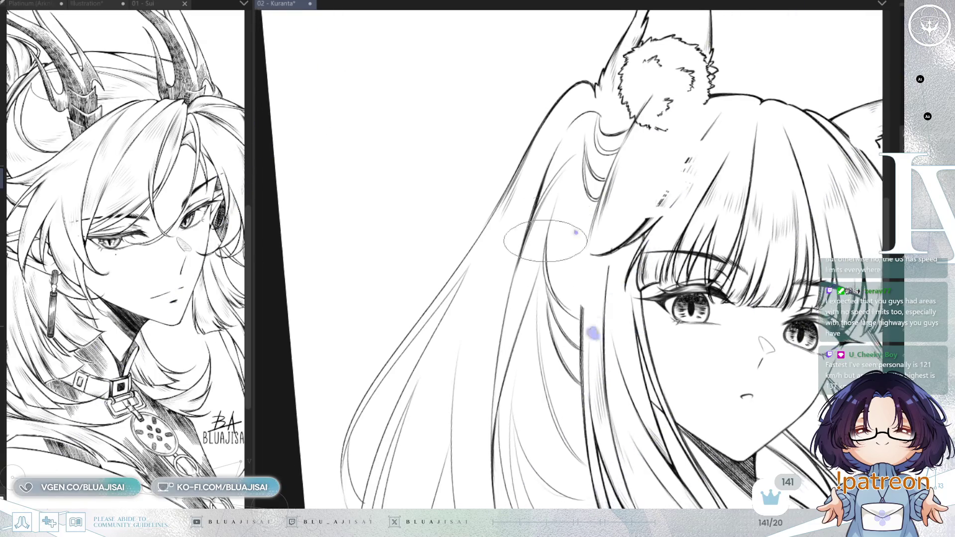
left_click_drag(479, 243, 495, 201)
mouse_move(393, 313)
left_mouse_down()
mouse_move(395, 326)
mouse_move(369, 340)
left_mouse_up()
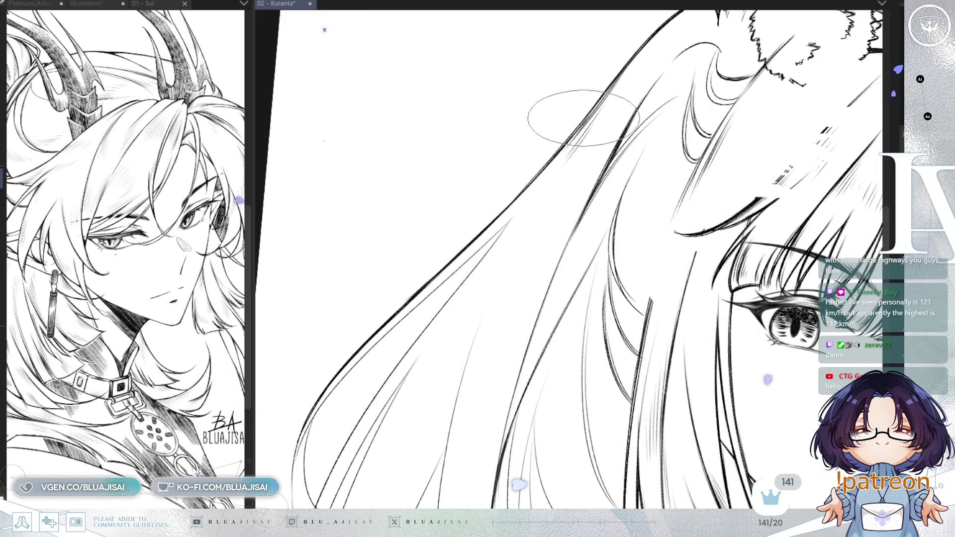
mouse_move(644, 124)
left_mouse_down()
mouse_move(627, 199)
mouse_move(596, 239)
mouse_move(619, 72)
left_mouse_up()
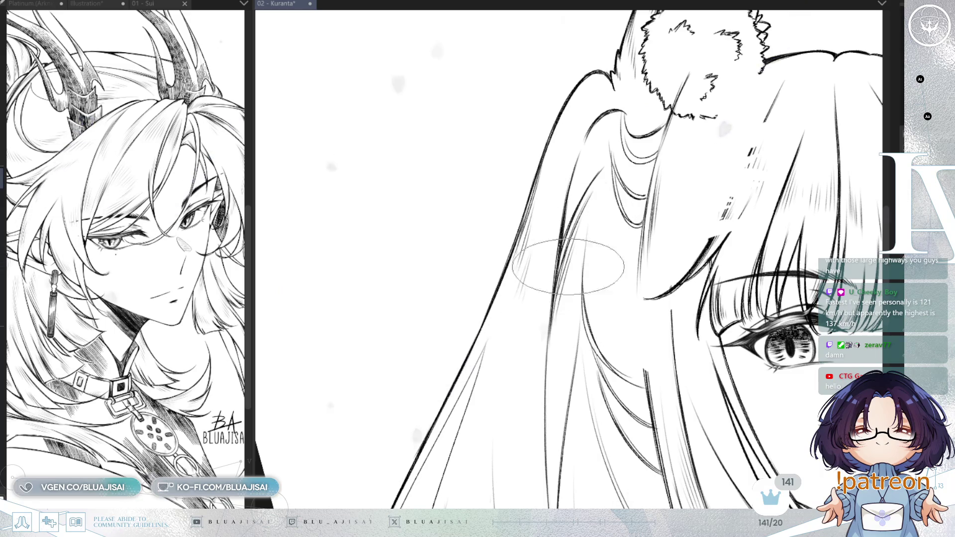
key("minus")
key("minus")
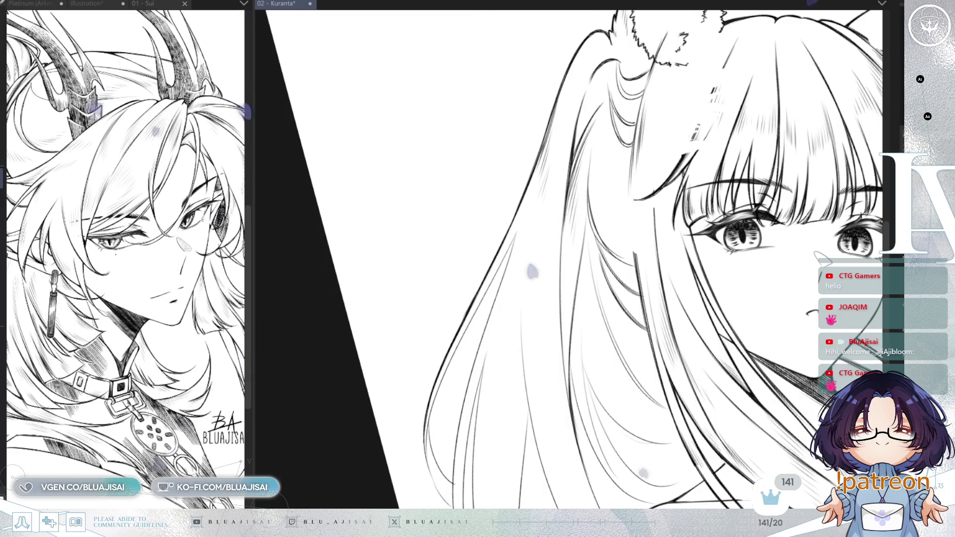
Hatch along the hair strands and add a thin extra strand, rotating the canvas between strokes
left_click_drag(528, 348, 504, 382)
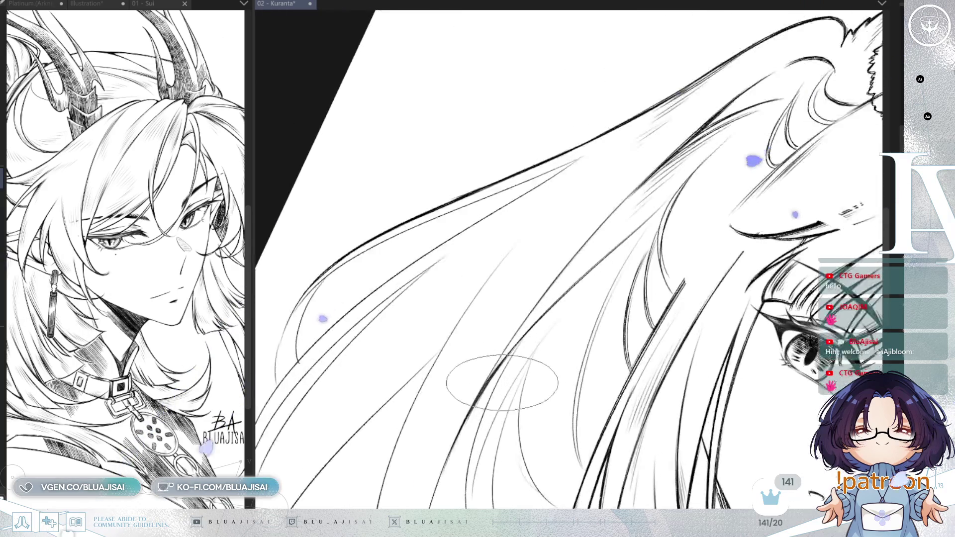
key("asciicircum")
key("asciicircum")
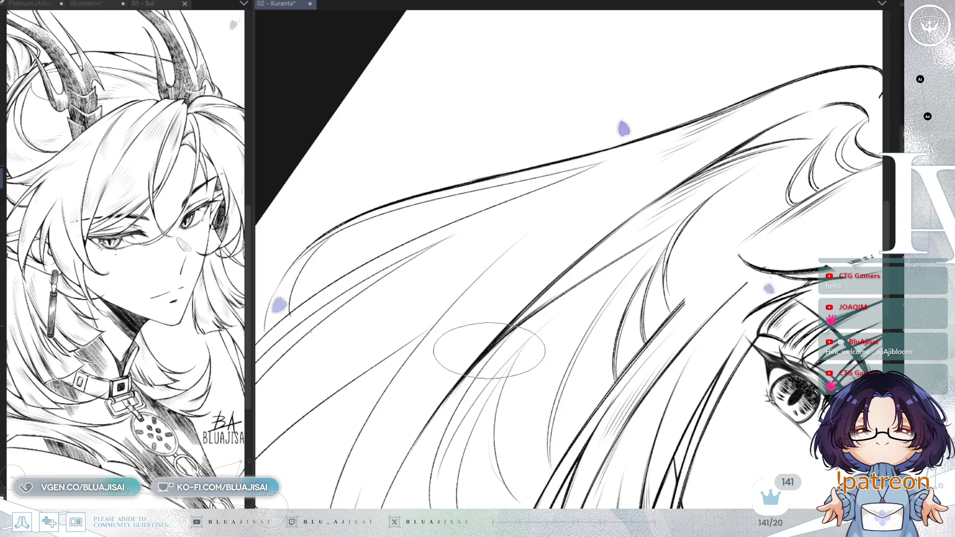
left_click_drag(716, 199, 632, 241)
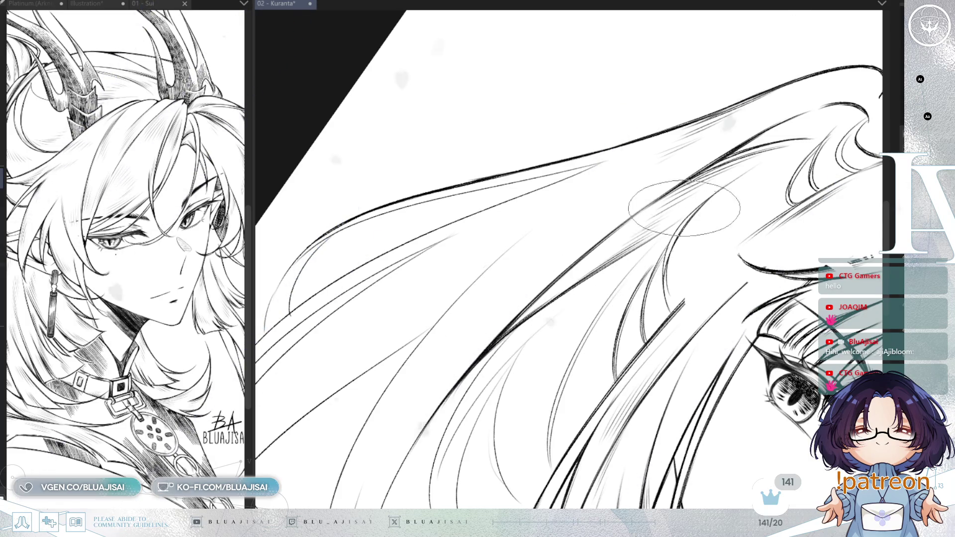
mouse_move(448, 383)
left_mouse_down()
mouse_move(463, 310)
mouse_move(488, 310)
left_mouse_up()
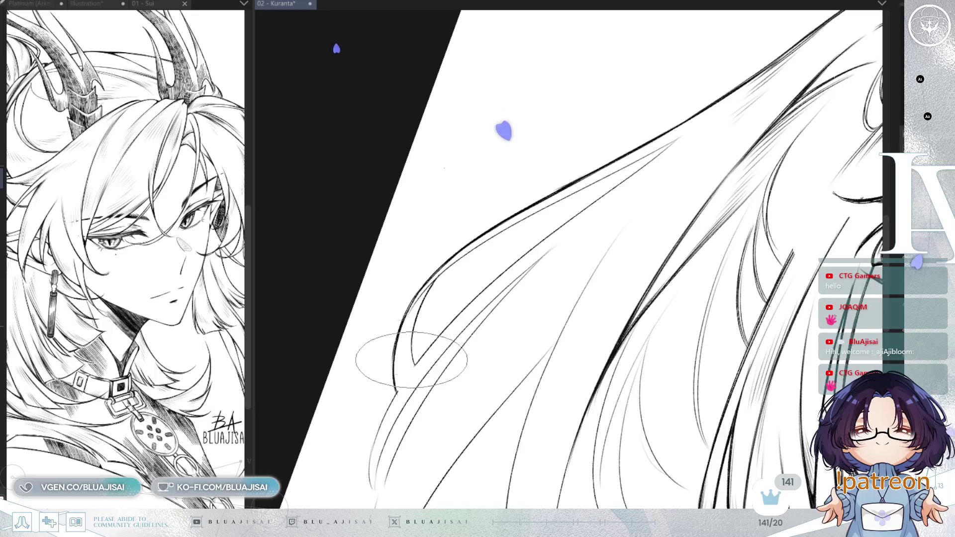
left_click_drag(420, 304, 414, 363)
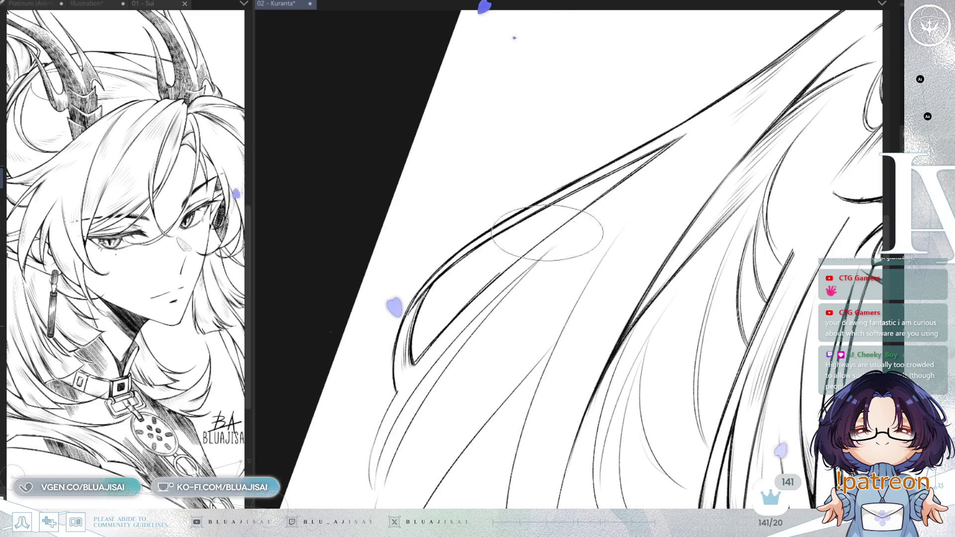
Add more thin hatching along the hair lines, then zoom in and rotate so the hair runs vertically
mouse_move(689, 132)
left_mouse_down()
mouse_move(587, 192)
mouse_move(603, 207)
mouse_move(565, 235)
mouse_move(563, 301)
left_mouse_up()
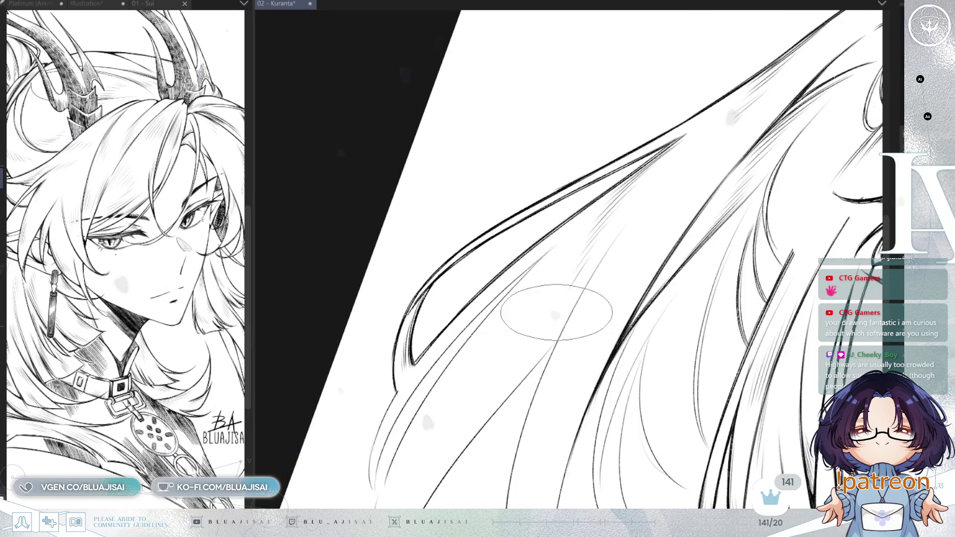
scroll(573, 278, "down", 2)
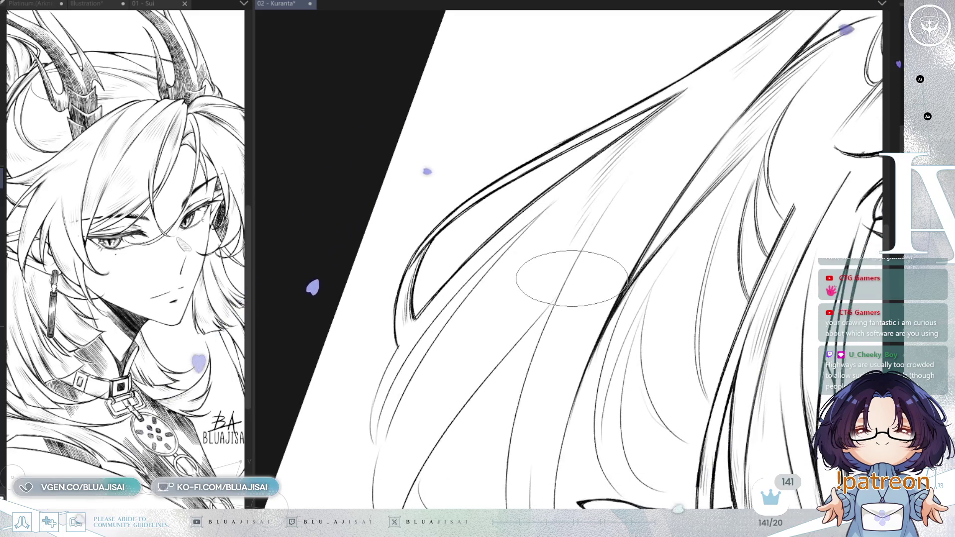
scroll(573, 279, "down", 3)
mouse_move(559, 285)
left_mouse_down()
mouse_move(442, 358)
mouse_move(523, 240)
left_mouse_up()
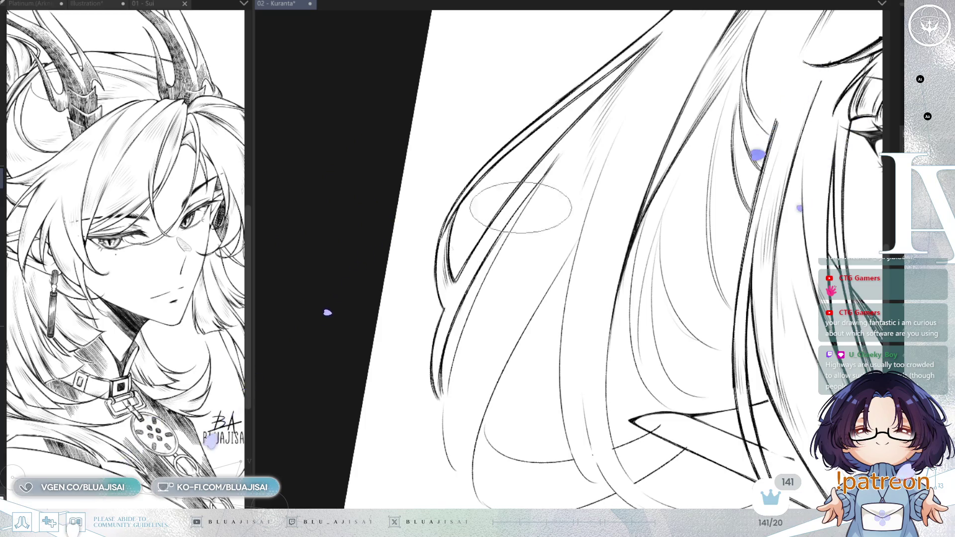
left_click_drag(543, 181, 417, 336)
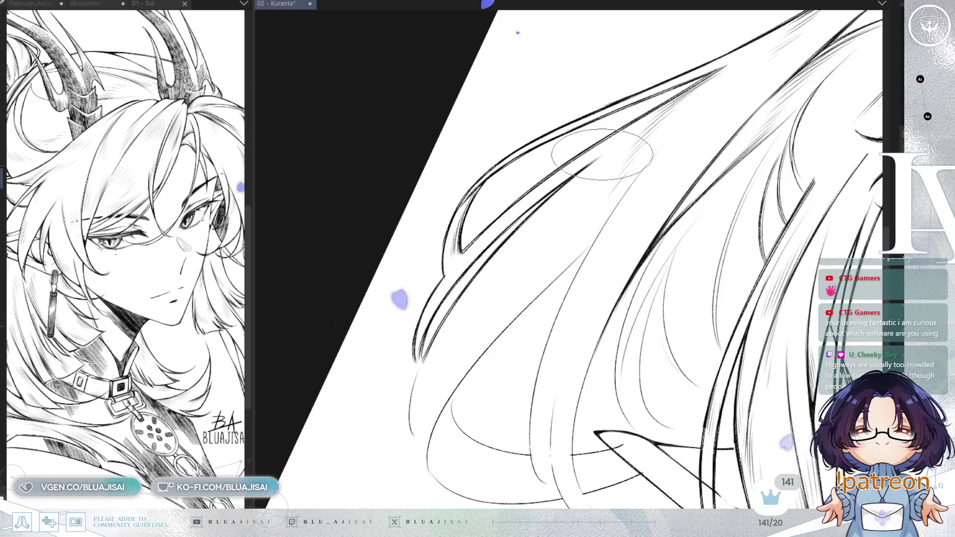
left_click_drag(552, 214, 617, 304)
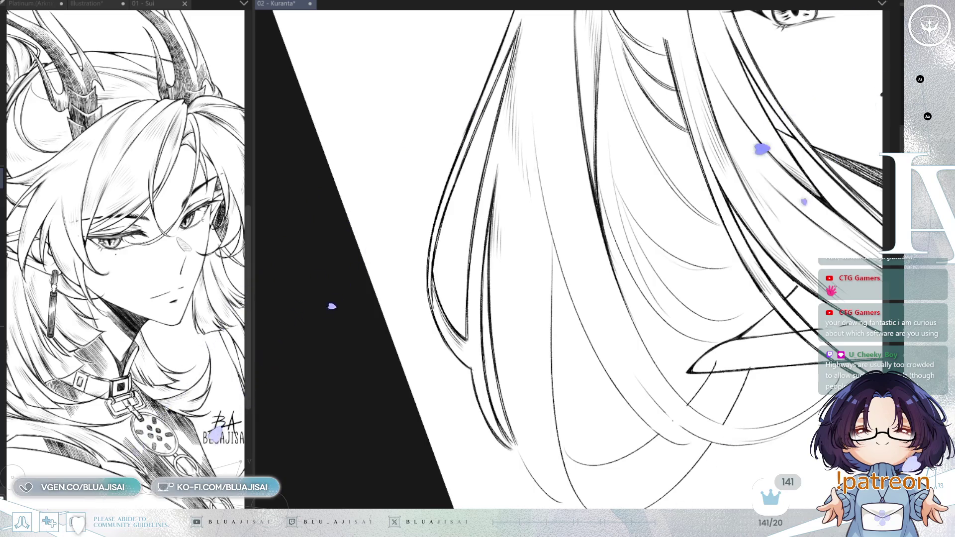
left_click_drag(611, 391, 537, 271)
key("asciicircum")
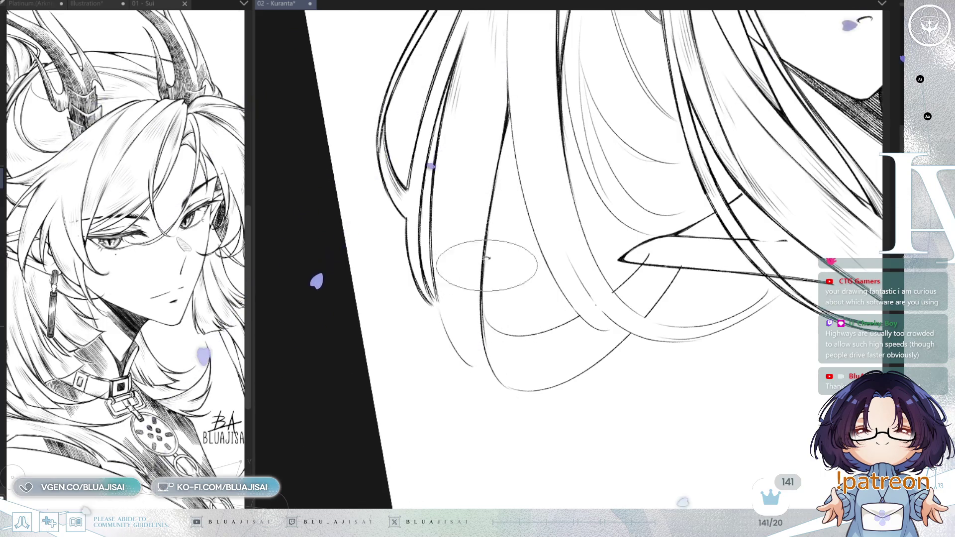
key("^")
key("^")
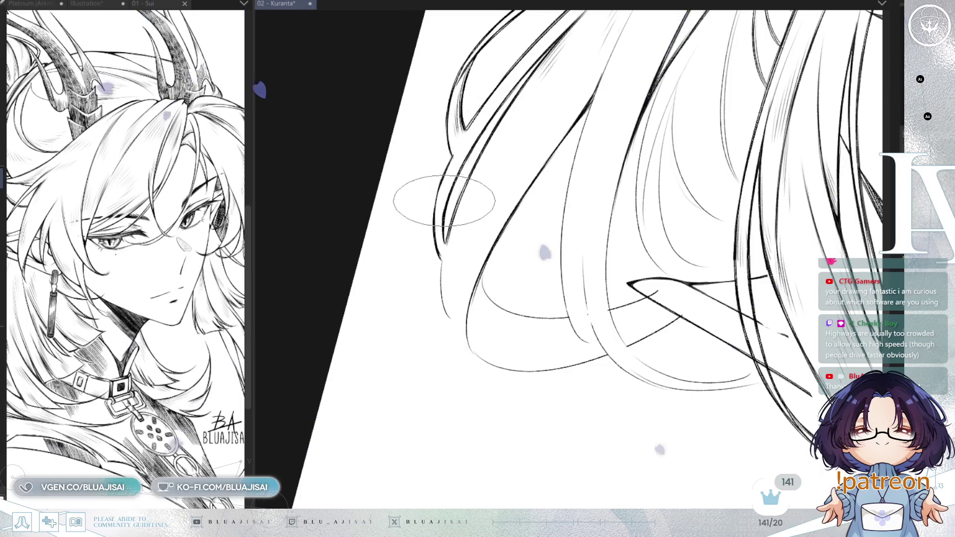
mouse_move(426, 260)
left_mouse_down()
mouse_move(416, 250)
mouse_move(437, 245)
left_mouse_up()
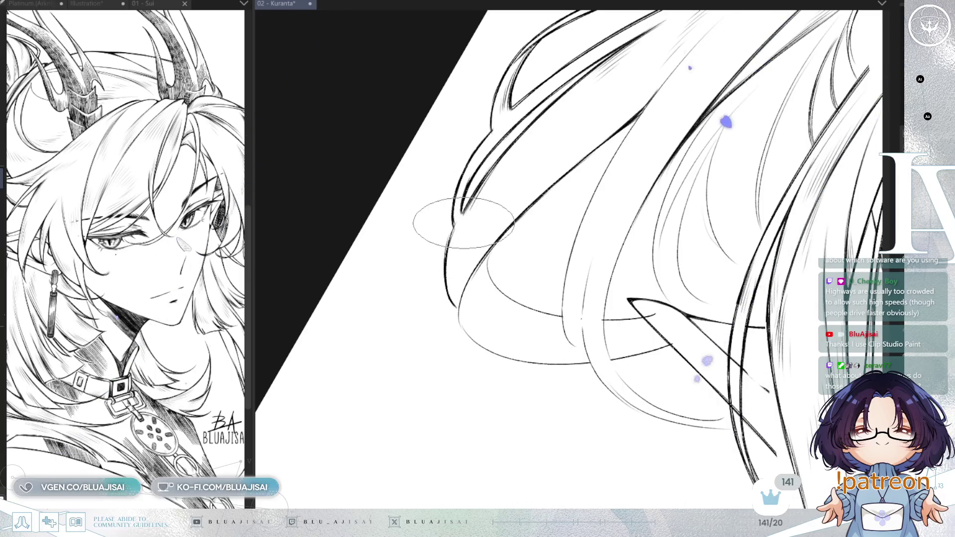
mouse_move(574, 185)
left_mouse_down()
mouse_move(533, 274)
mouse_move(482, 326)
left_mouse_up()
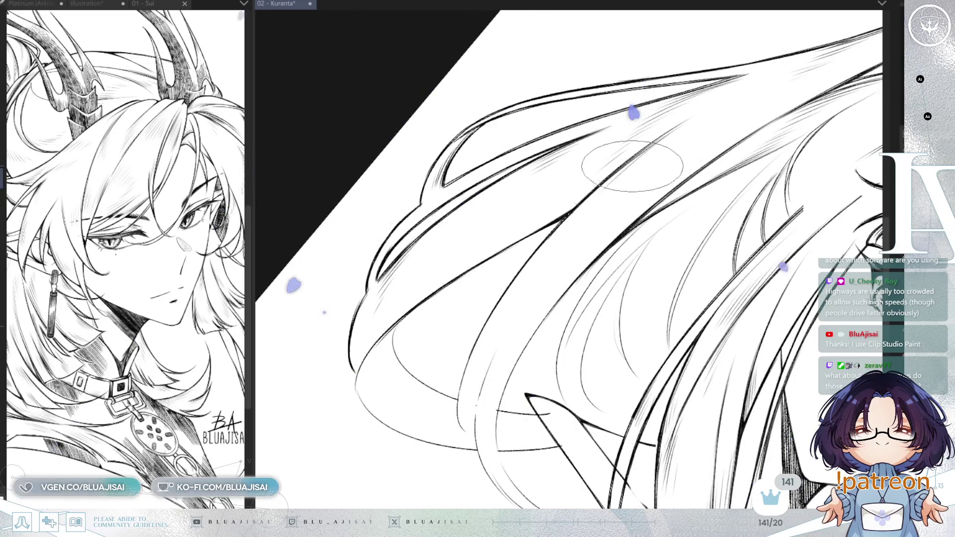
mouse_move(661, 206)
left_mouse_down()
mouse_move(622, 214)
mouse_move(641, 226)
mouse_move(652, 264)
left_mouse_up()
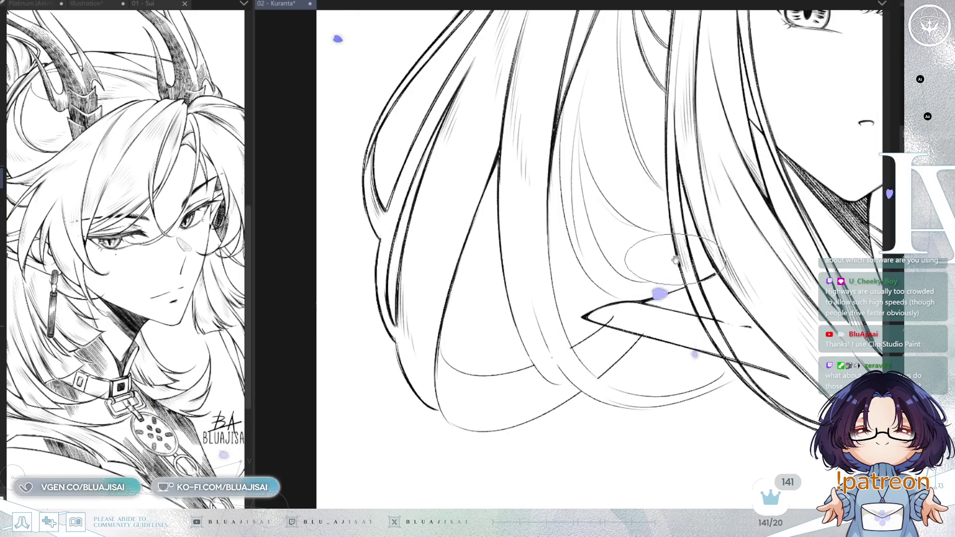
left_click_drag(674, 256, 672, 247)
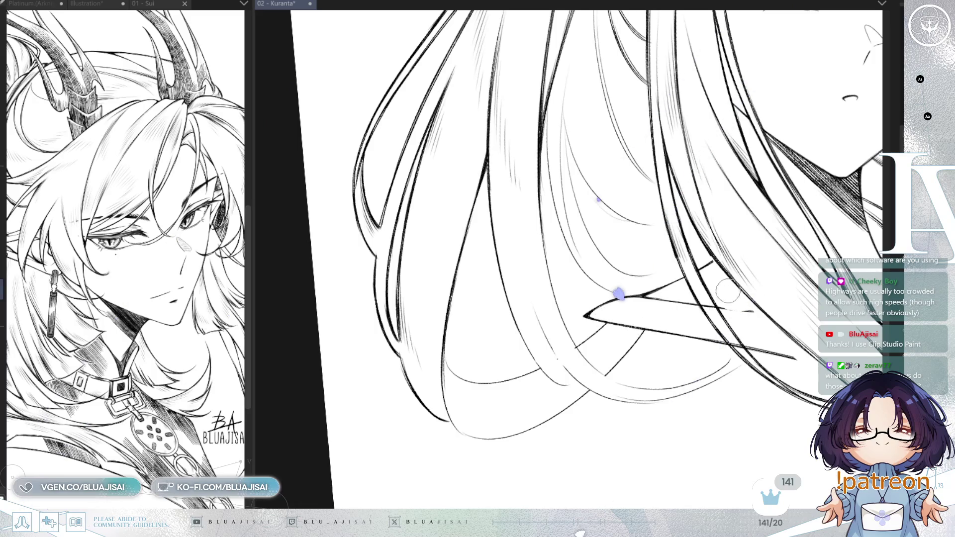
mouse_move(746, 287)
left_mouse_down()
mouse_move(703, 297)
mouse_move(692, 343)
left_mouse_up()
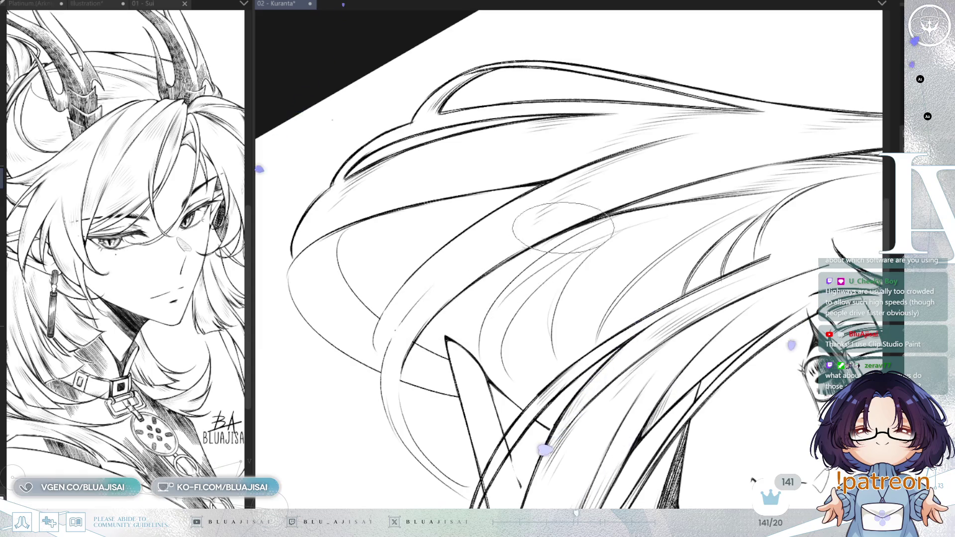
Redraw a thin hair line near the hair ends as a bold stroke
left_click_drag(378, 316, 327, 318)
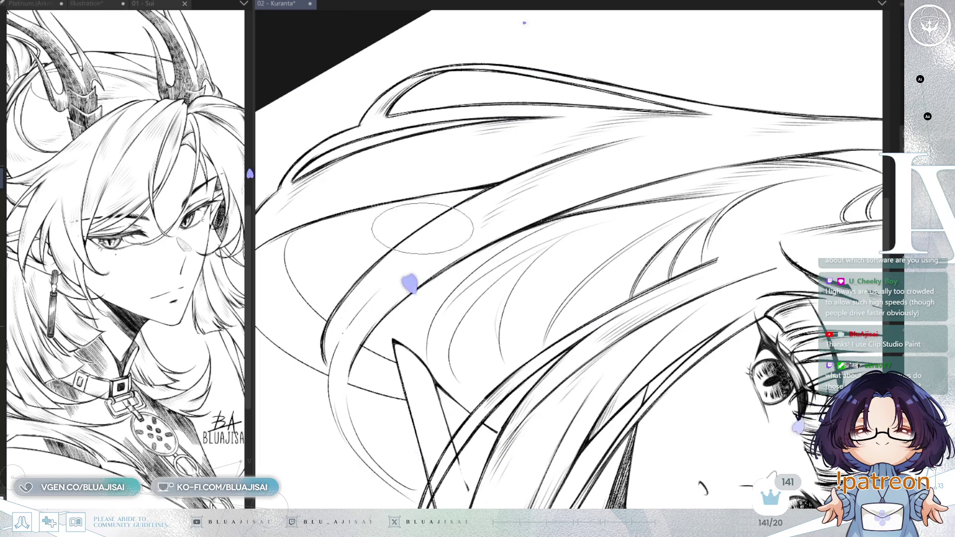
mouse_move(428, 273)
left_mouse_down()
mouse_move(419, 290)
mouse_move(550, 245)
mouse_move(565, 203)
mouse_move(437, 273)
mouse_move(577, 378)
mouse_move(580, 306)
left_mouse_up()
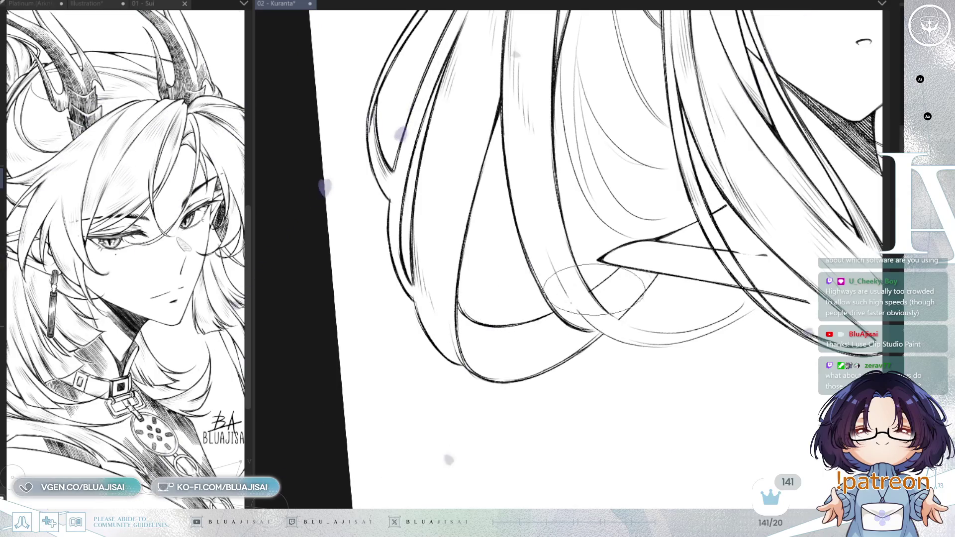
left_click_drag(620, 317, 664, 262)
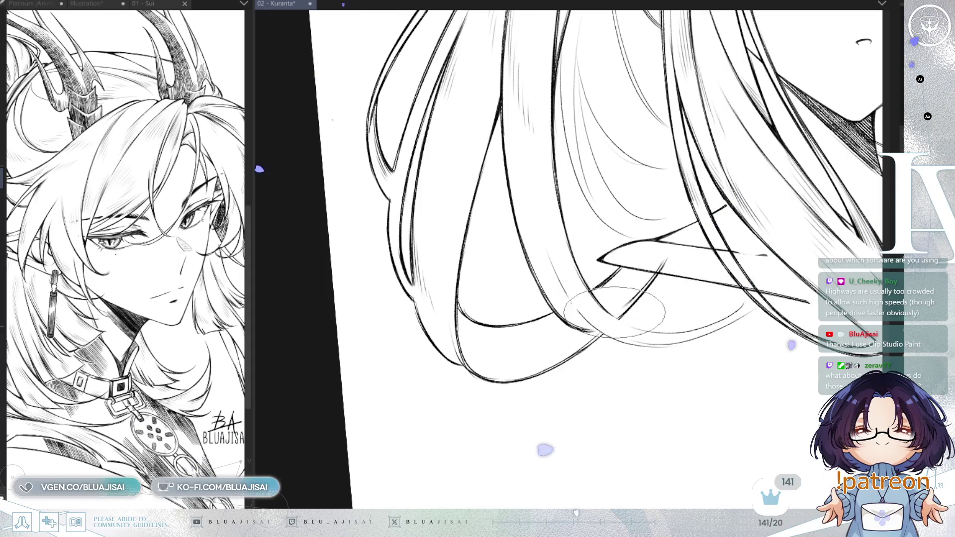
scroll(662, 266, "up", 5)
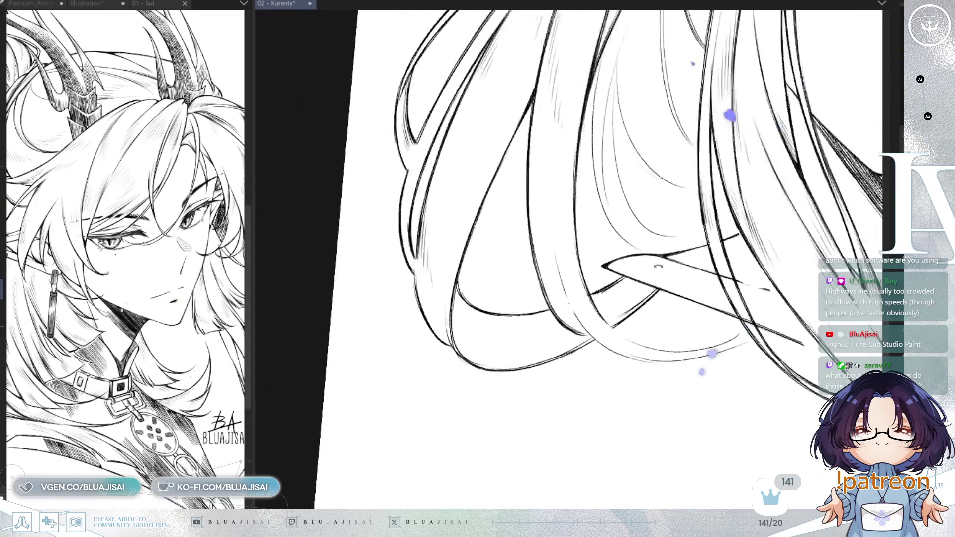
key("minus")
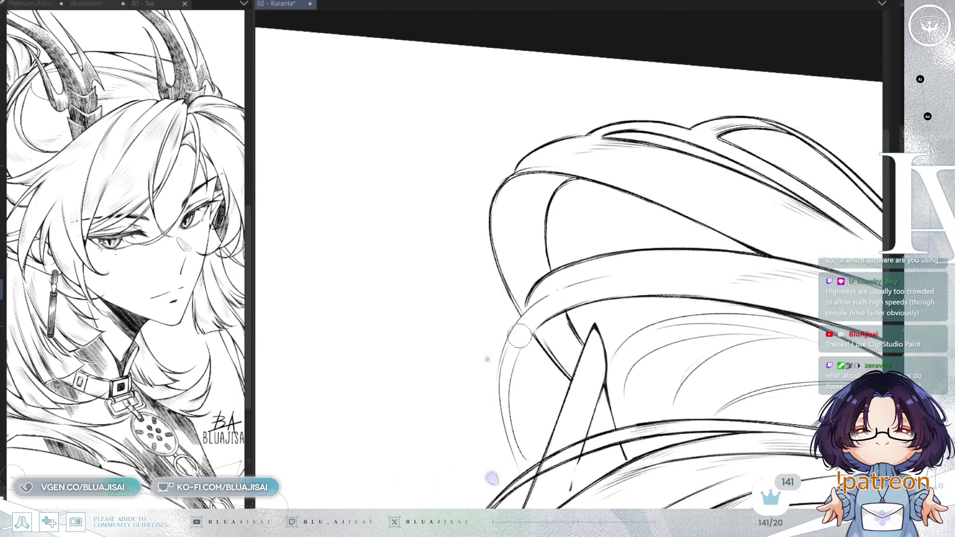
scroll(527, 304, "up", 3)
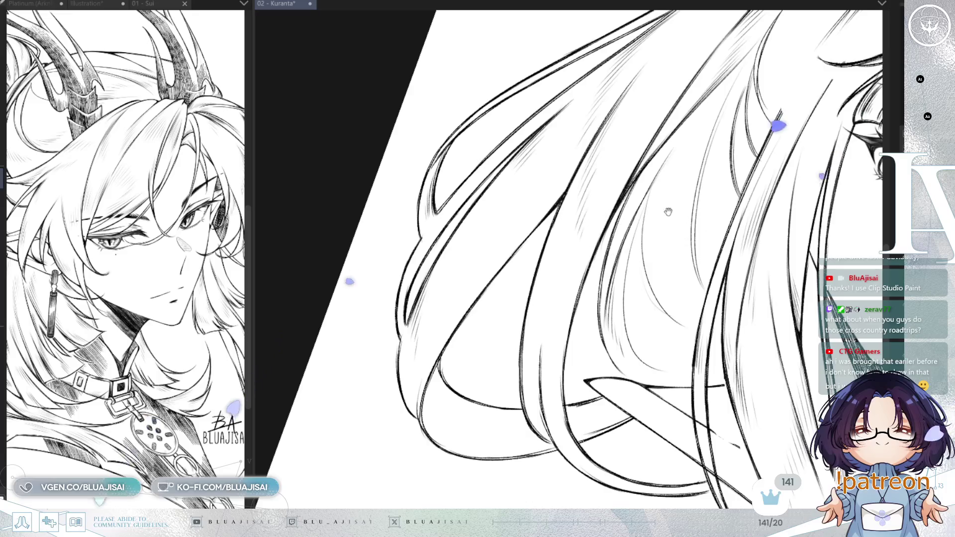
left_click_drag(657, 231, 639, 229)
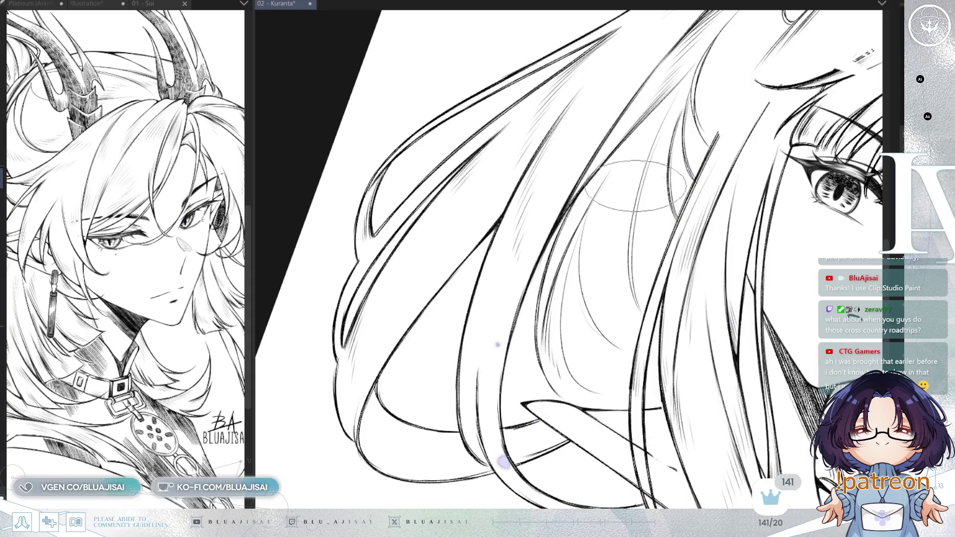
Rotate and pan around the hair beside the face, then zoom out and set the canvas upright
left_click_drag(564, 194, 613, 200)
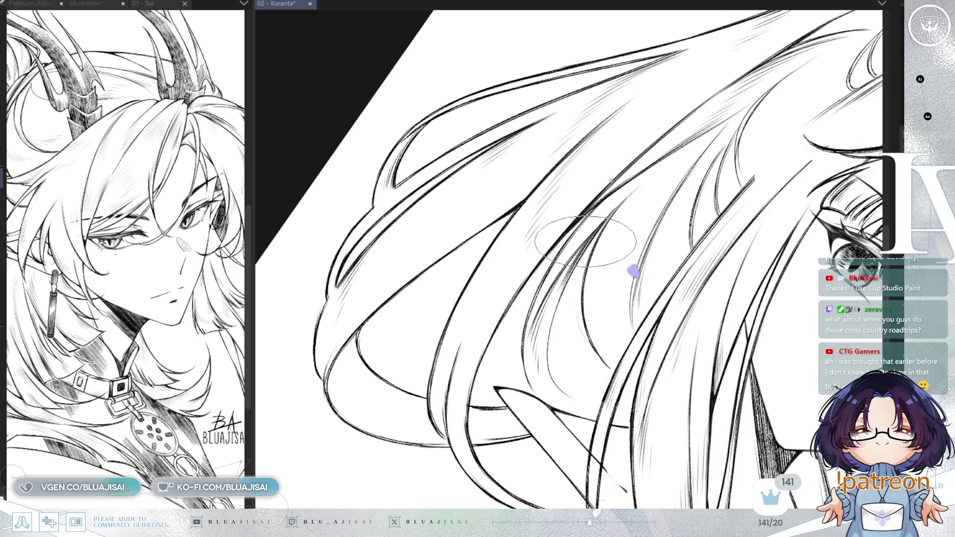
left_click_drag(597, 361, 594, 311)
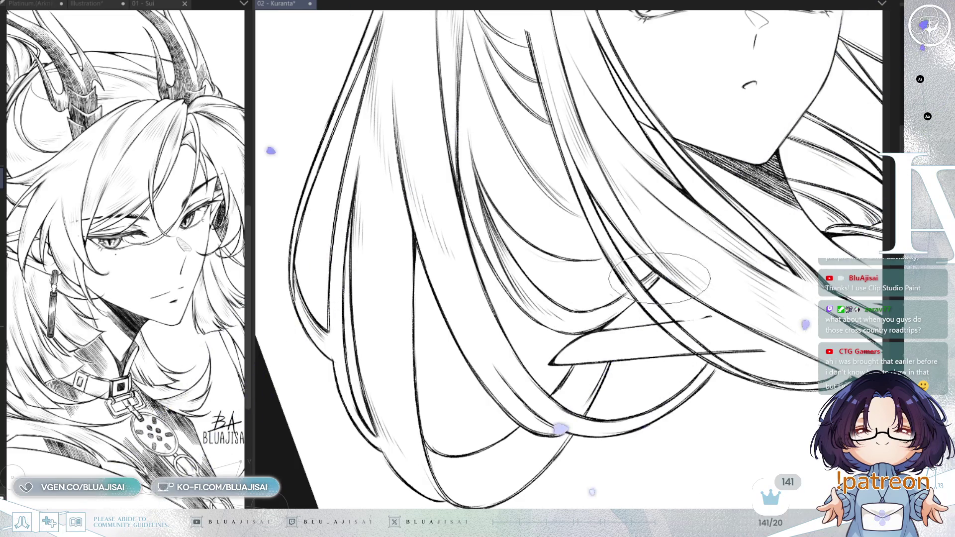
key("asciicircum")
key("asciicircum")
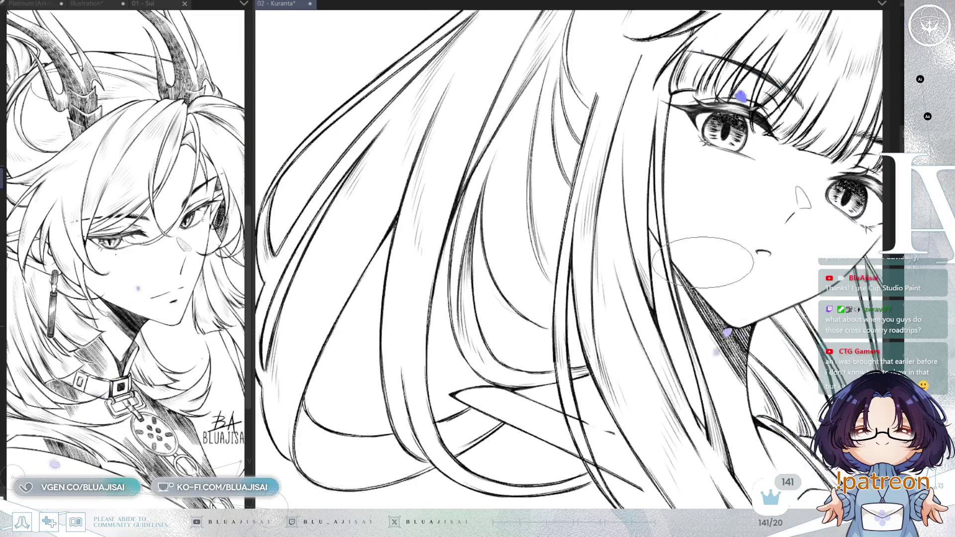
key("asciicircum")
key("asciicircum")
key("asciicircum")
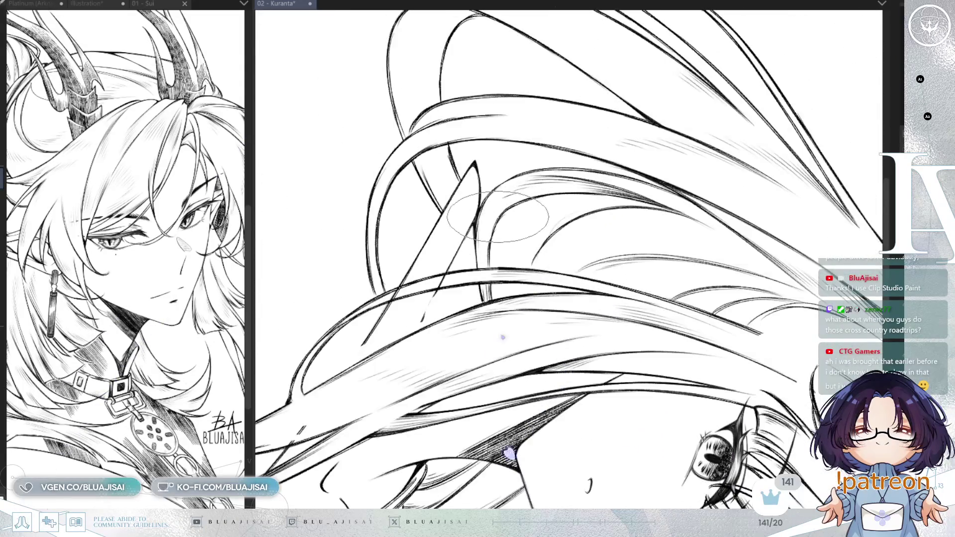
key("minus")
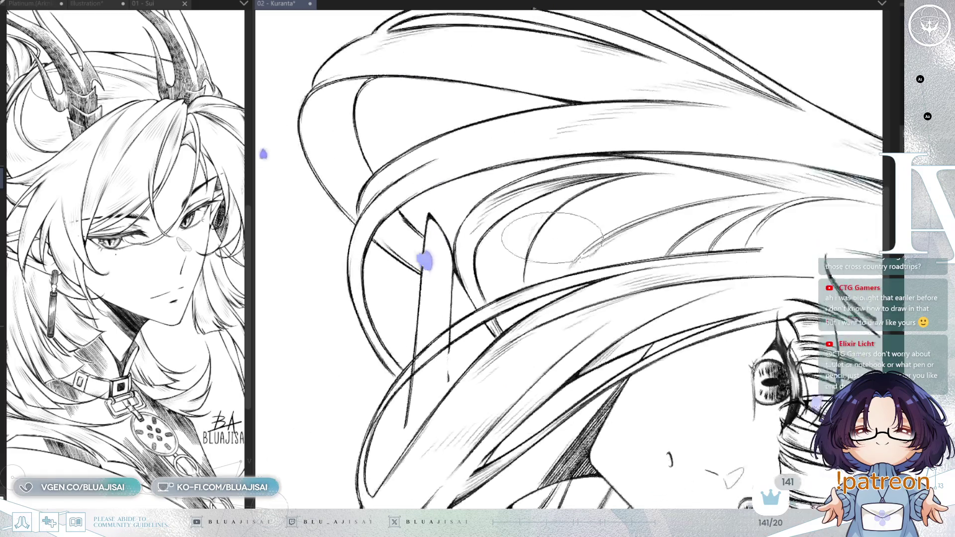
key("minus")
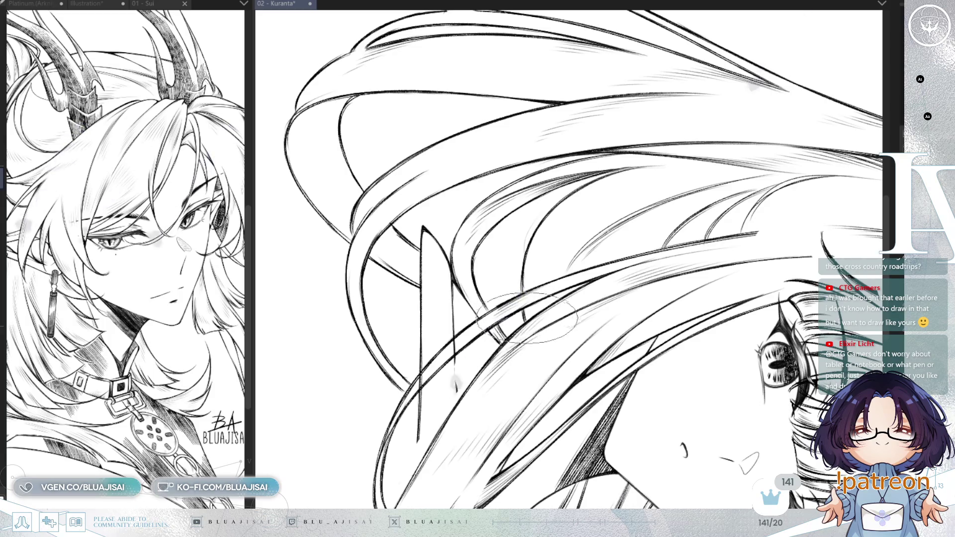
key("minus")
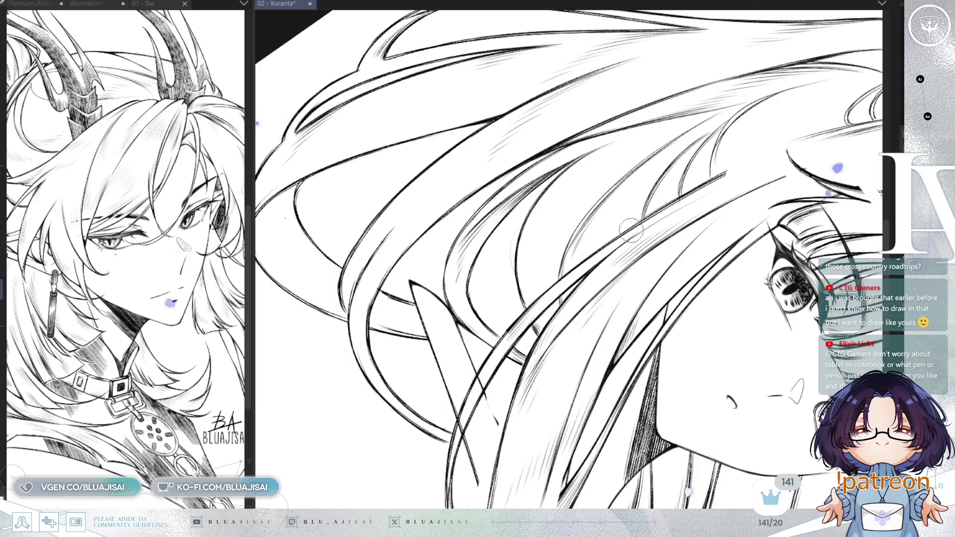
scroll(704, 193, "down", 2)
key("asciicircum")
key("asciicircum")
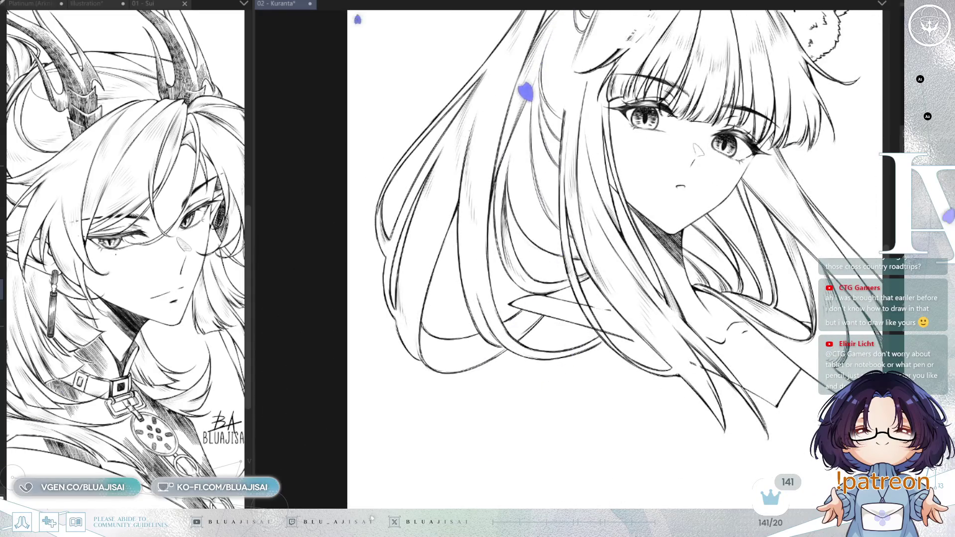
left_click_drag(786, 188, 782, 256)
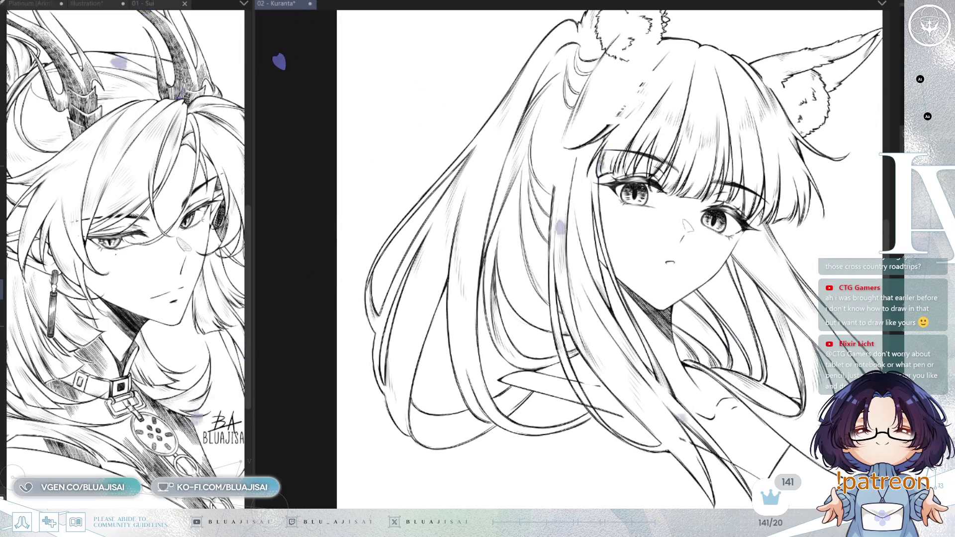
scroll(612, 198, "up", 2)
scroll(612, 198, "up", 1)
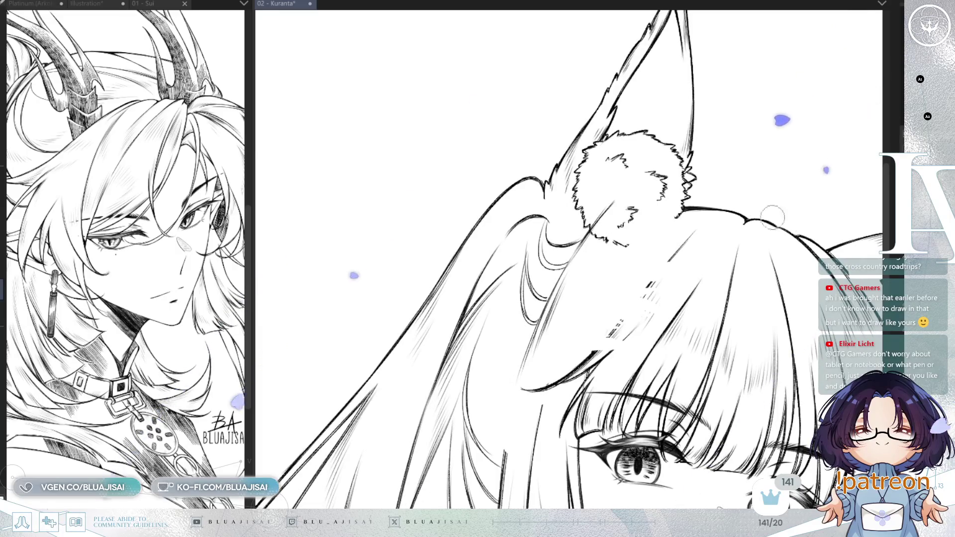
scroll(615, 204, "up", 1)
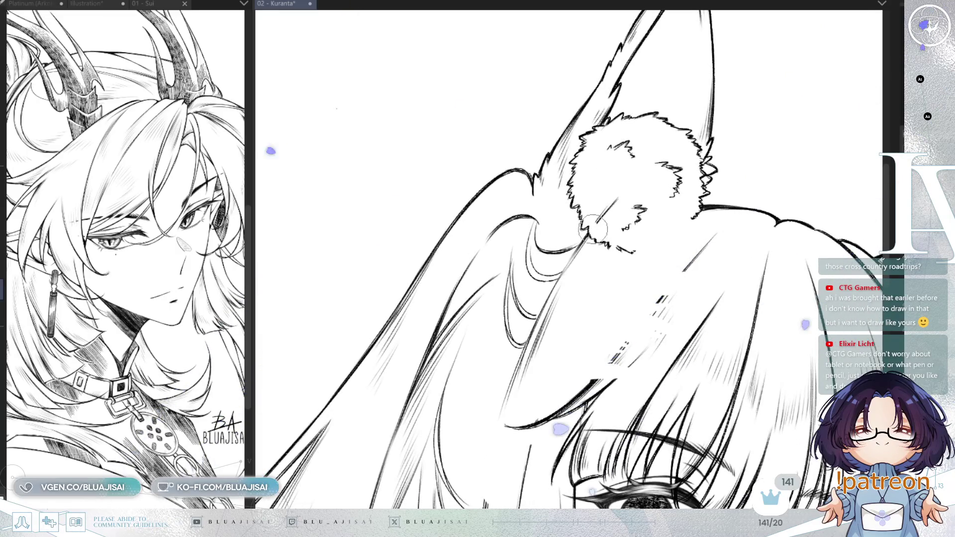
scroll(685, 156, "down", 4)
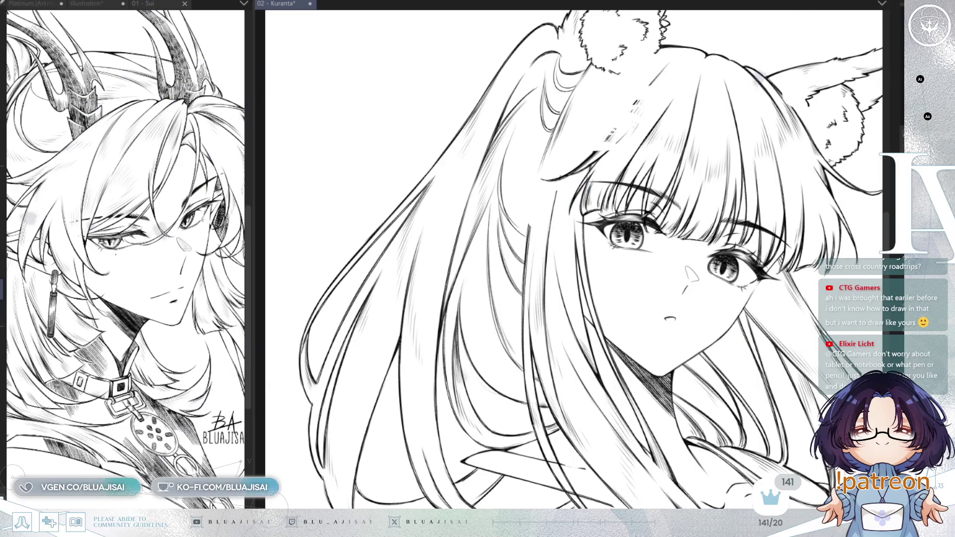
scroll(807, 60, "down", 2)
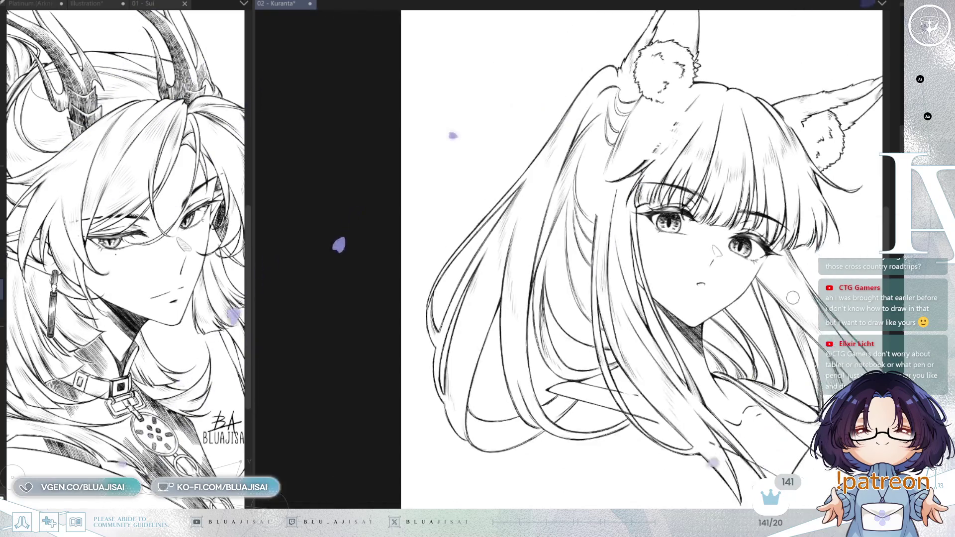
left_click_drag(821, 281, 799, 224)
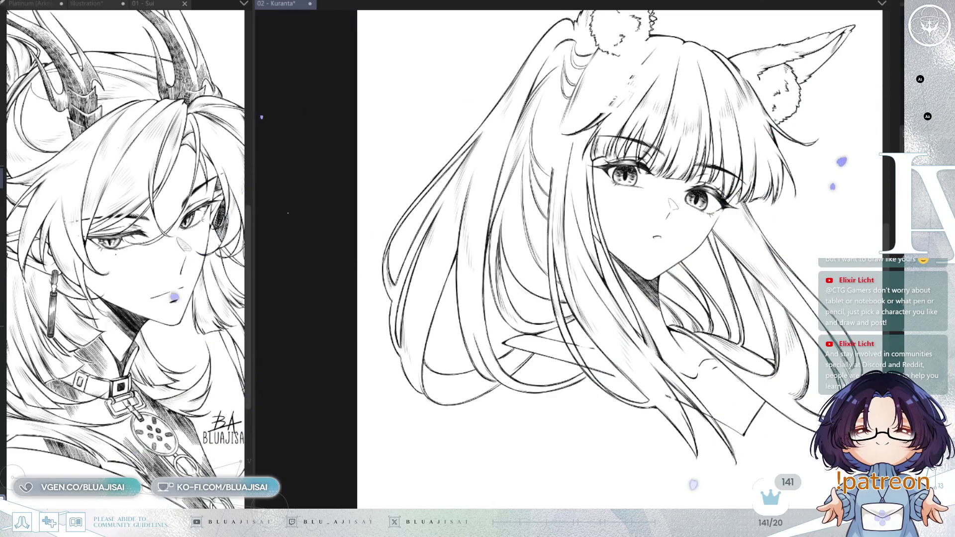
scroll(637, 358, "up", 3)
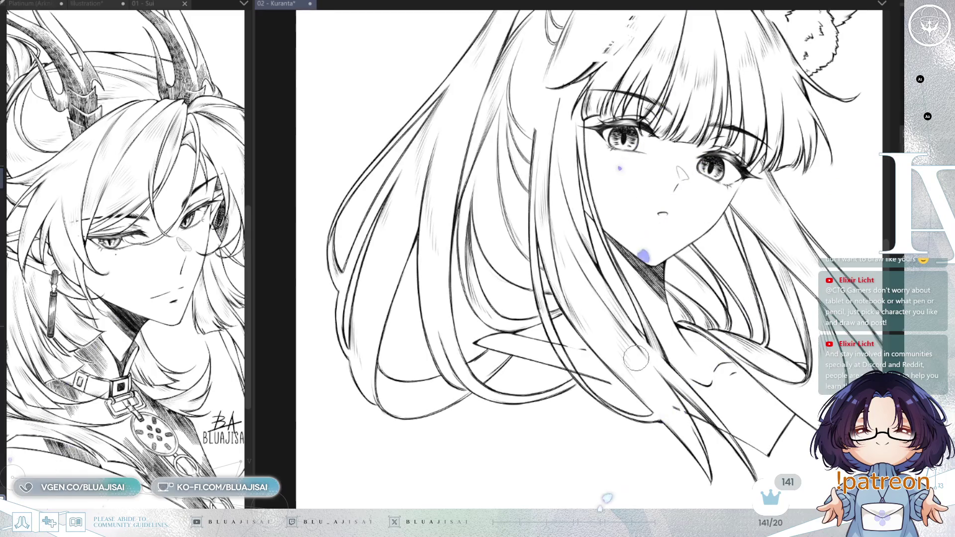
scroll(653, 371, "up", 1)
left_click_drag(649, 316, 636, 271)
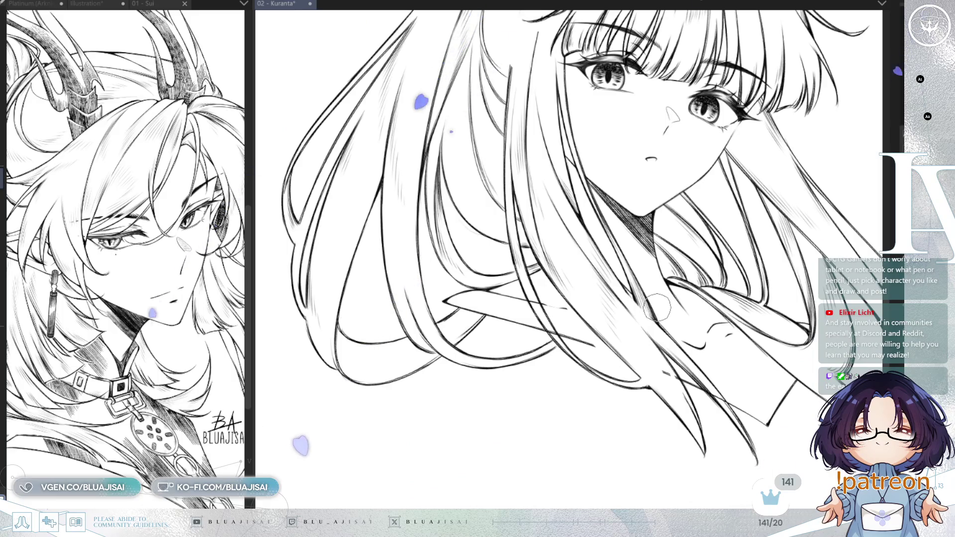
key("h")
scroll(643, 255, "up", 1)
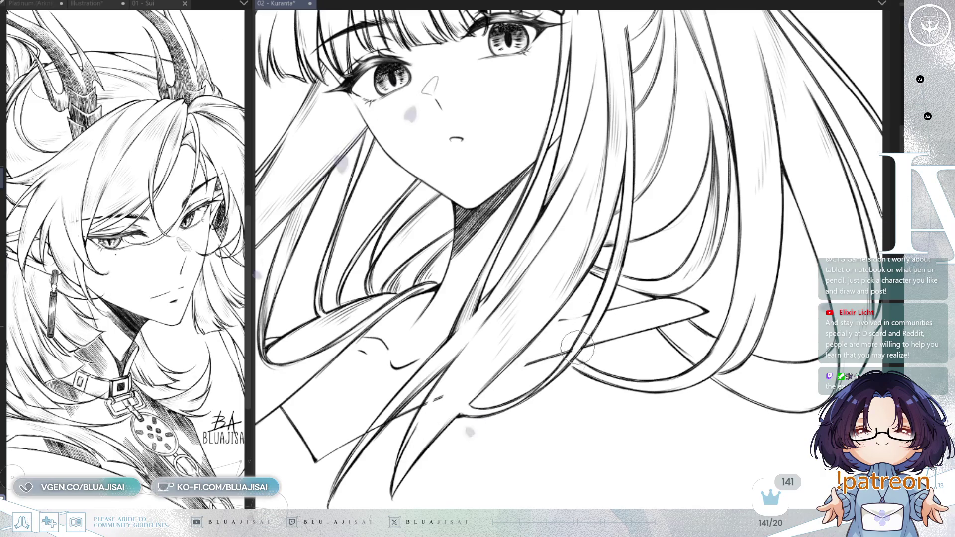
scroll(580, 345, "down", 2)
scroll(587, 375, "up", 3)
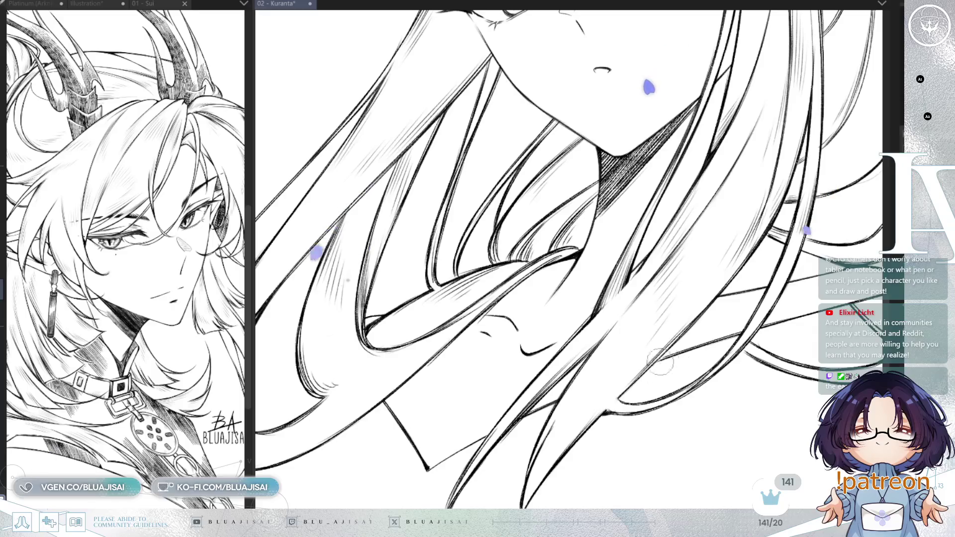
scroll(794, 313, "down", 2)
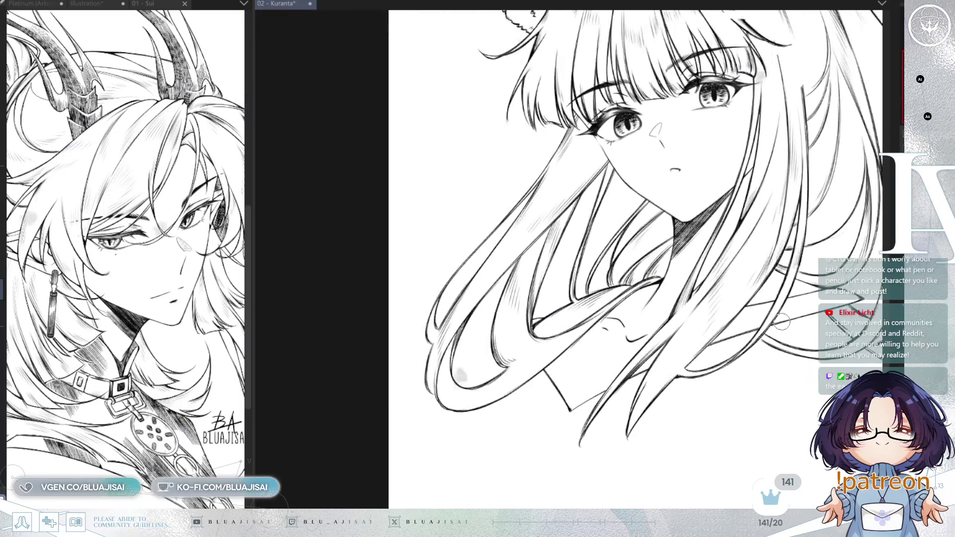
left_click_drag(793, 313, 741, 356)
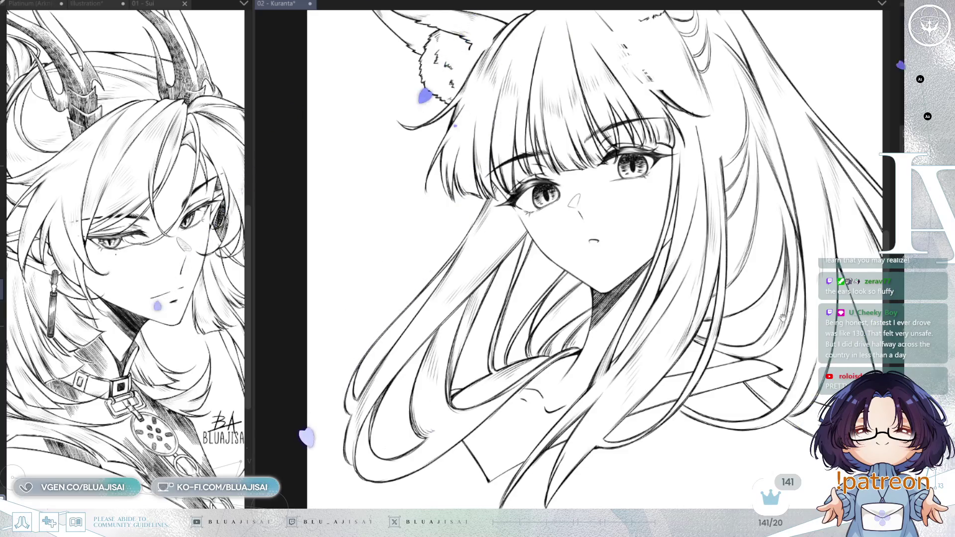
left_click_drag(731, 355, 793, 345)
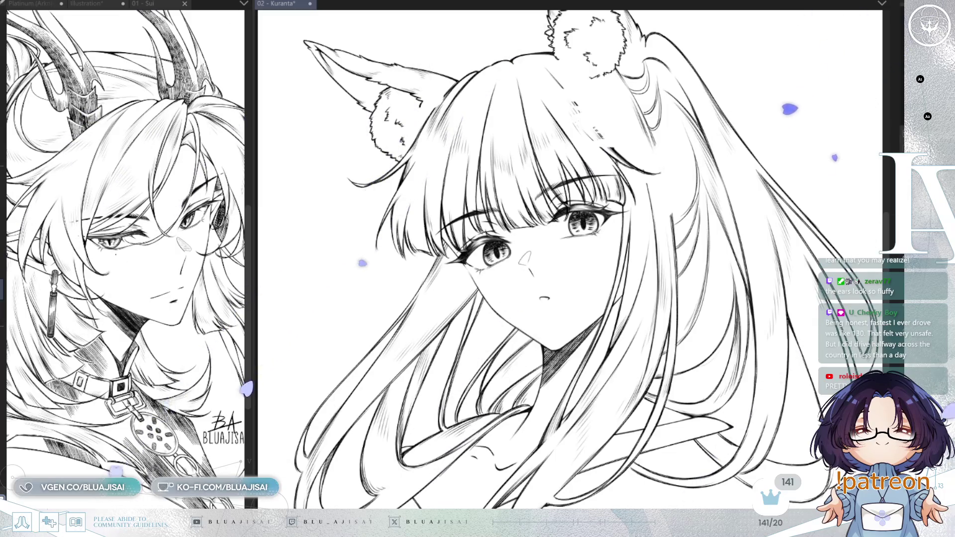
key("ctrl+z")
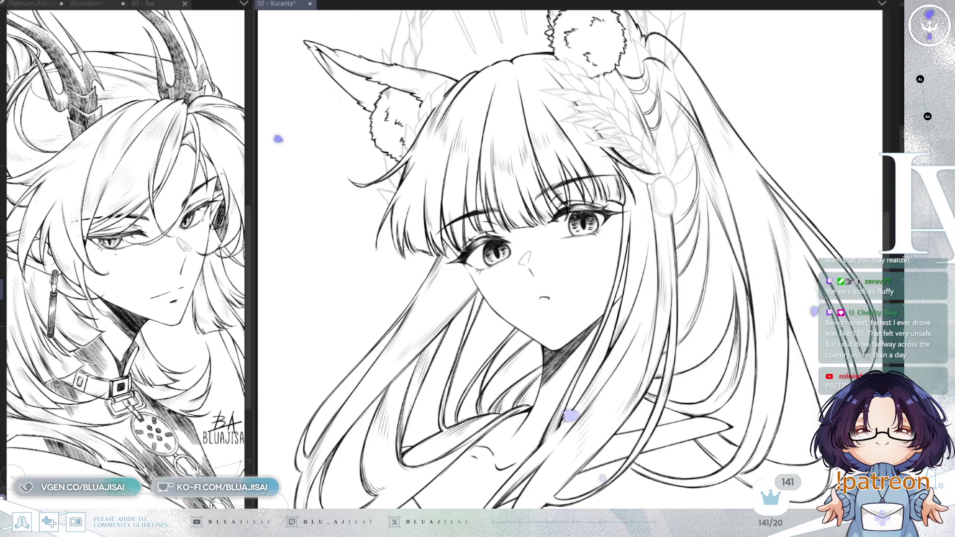
Show the headdress as dark line art and ink a curved line over the leaf ornament
key("ctrl+z")
left_click_drag(796, 141, 791, 280)
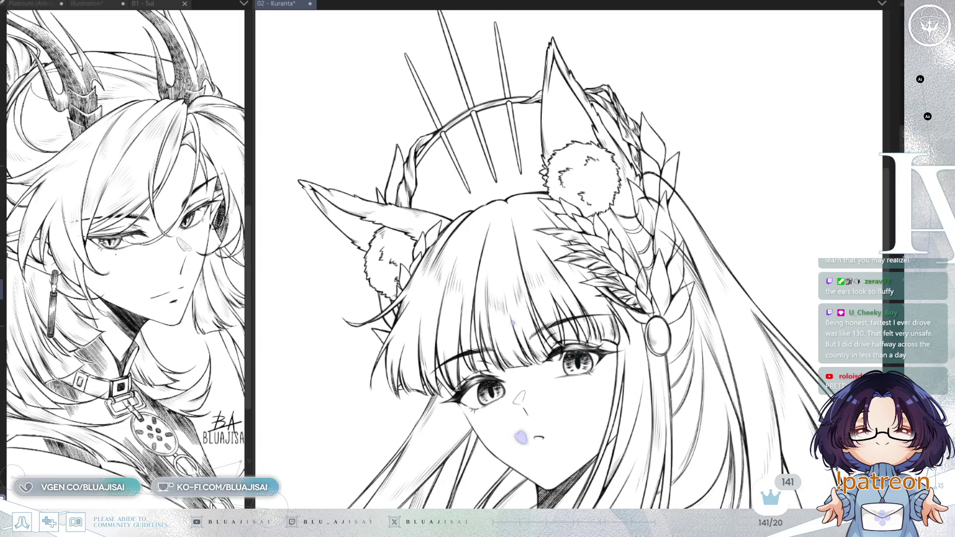
key("h")
scroll(376, 200, "up", 2)
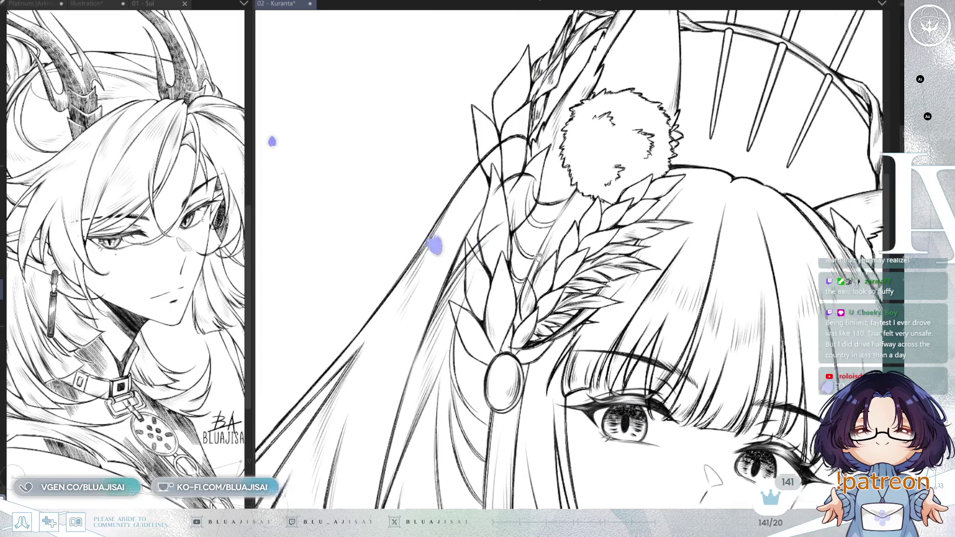
scroll(513, 189, "up", 1)
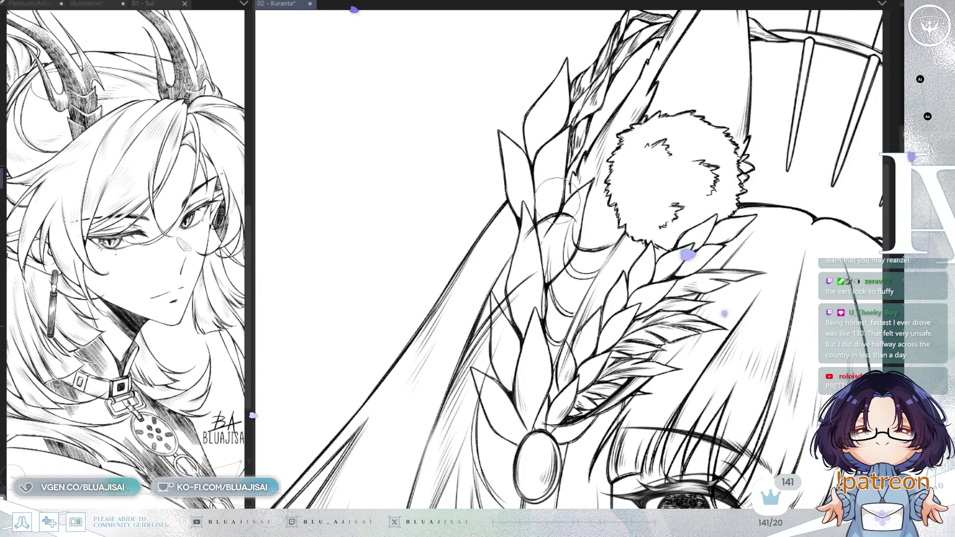
left_click_drag(505, 199, 552, 168)
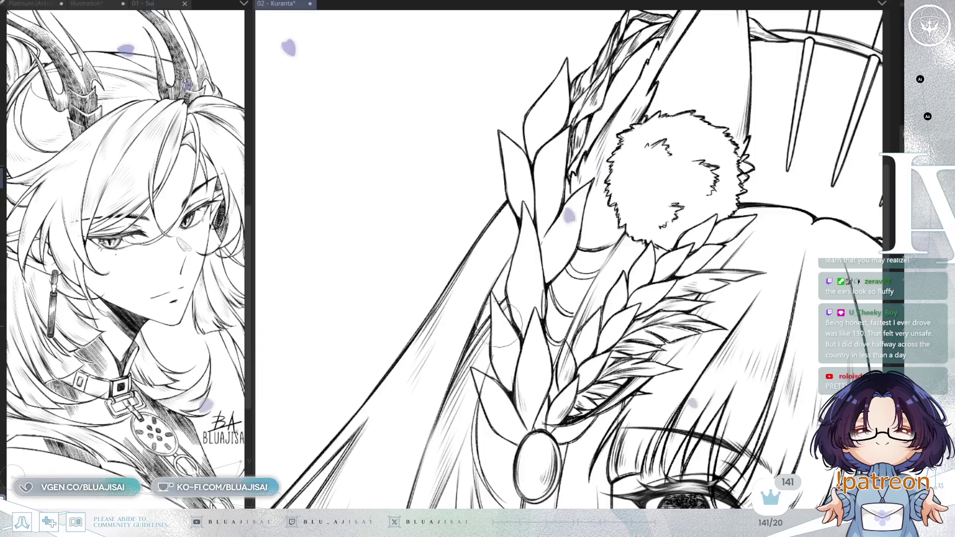
Pan around the gem and leaves, recentre the head, and mirror the view to check proportions
left_click_drag(581, 346, 584, 282)
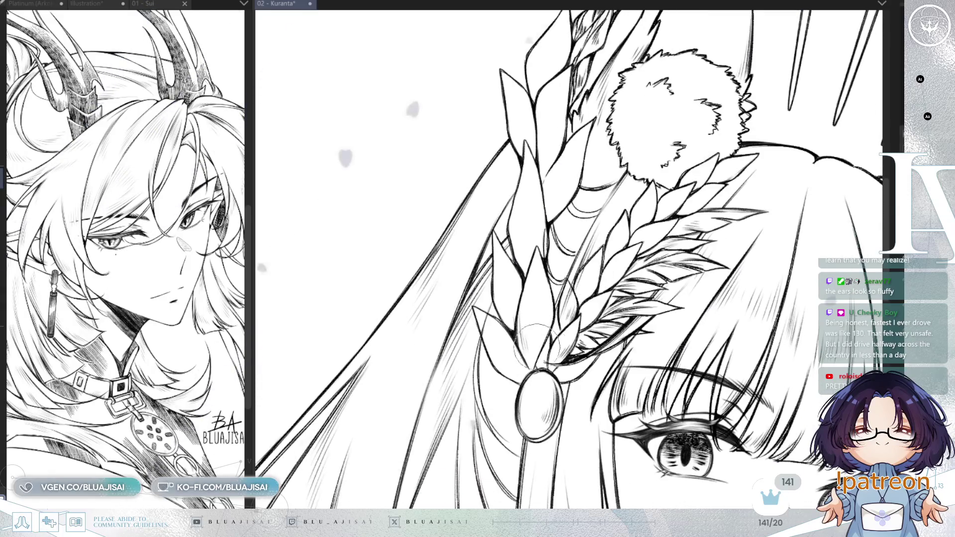
left_click_drag(488, 336, 515, 152)
left_click_drag(727, 156, 680, 220)
left_click_drag(518, 286, 542, 302)
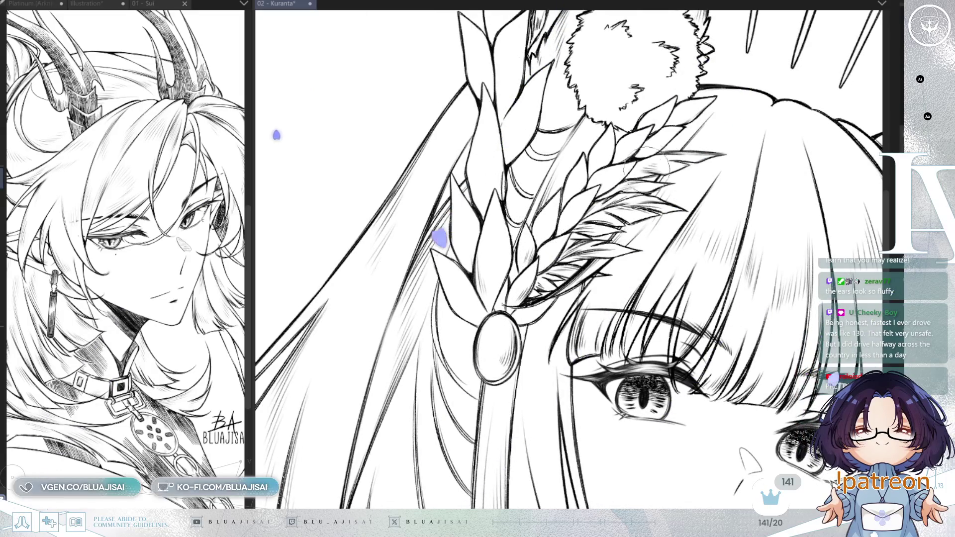
scroll(736, 199, "down", 3)
left_click_drag(797, 244, 707, 202)
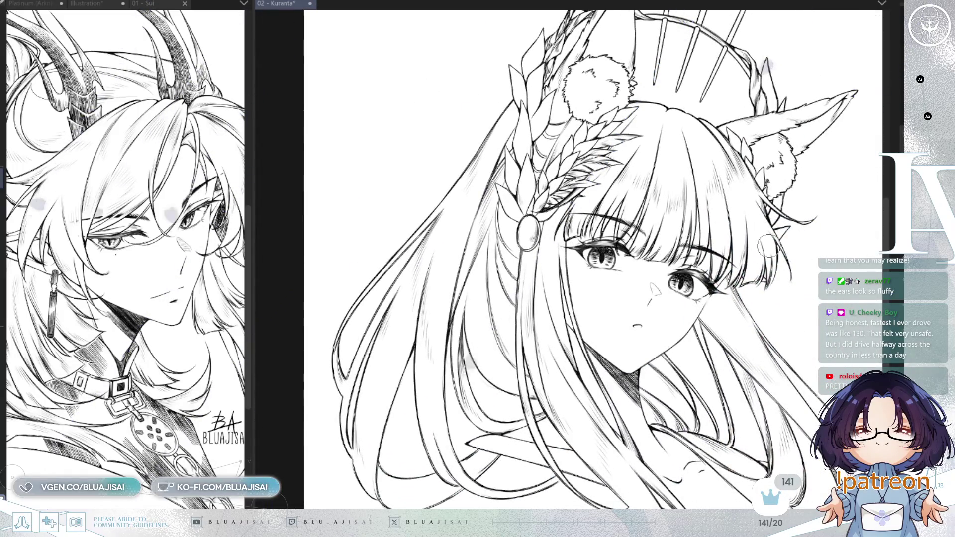
key("h")
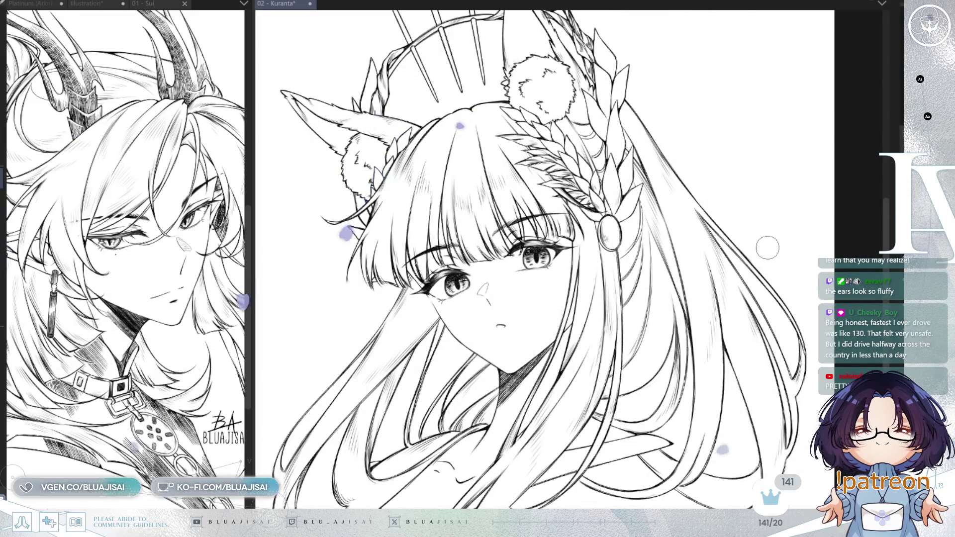
key("h")
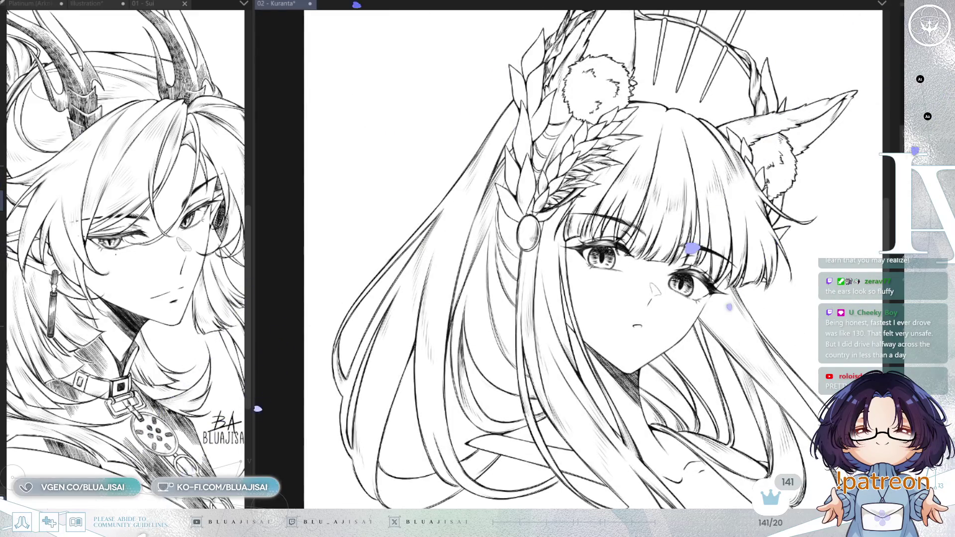
Zoom in, tilt the view and enlarge the brush, then zoom out to see the whole drawing
scroll(573, 124, "up", 4)
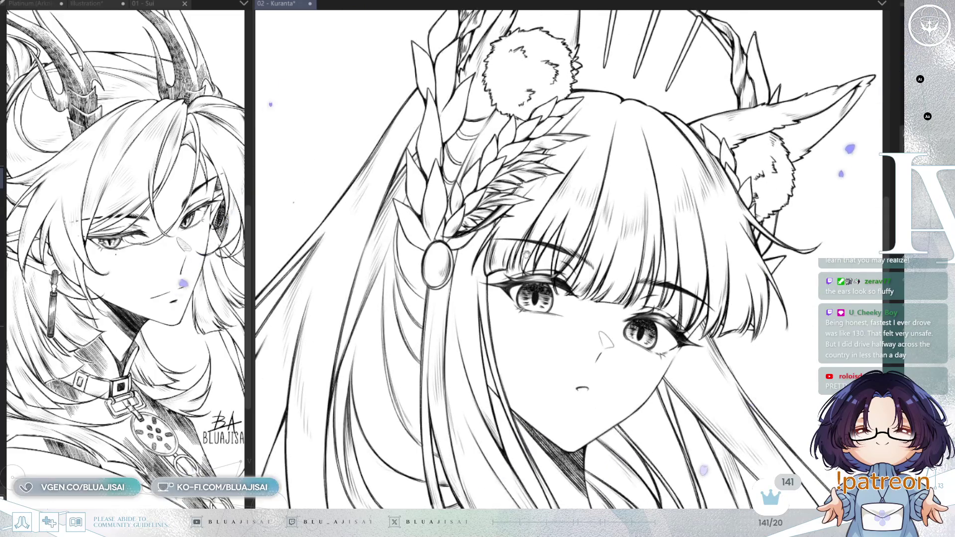
scroll(602, 180, "up", 2)
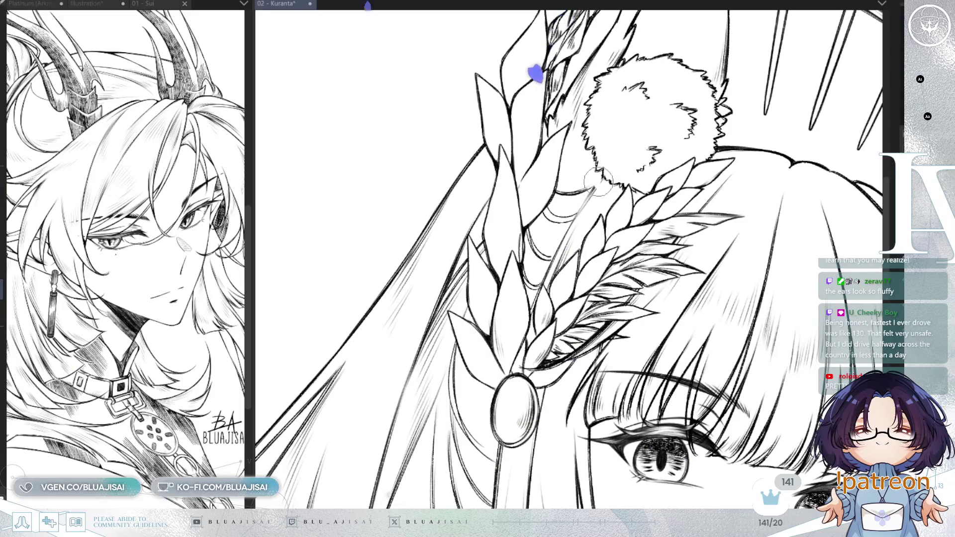
key("minus")
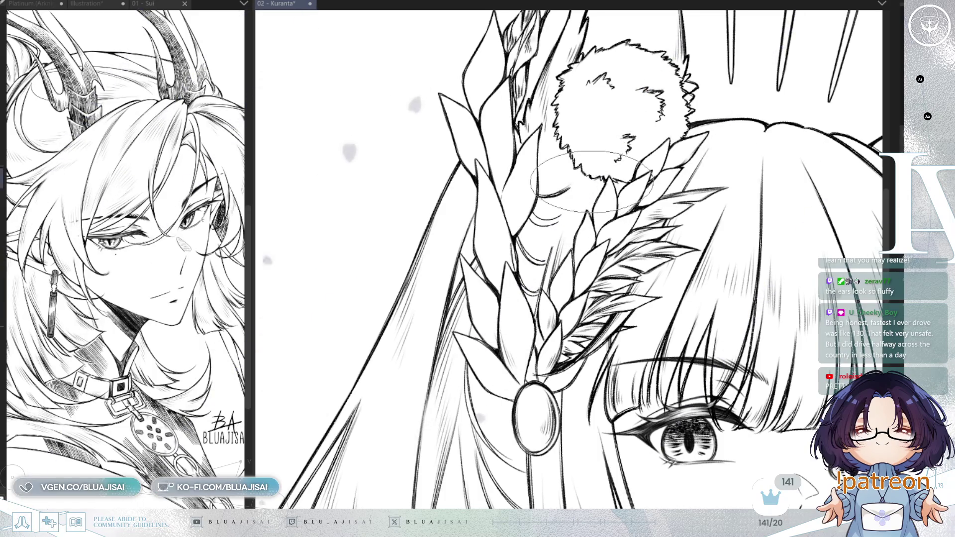
key("bracketright")
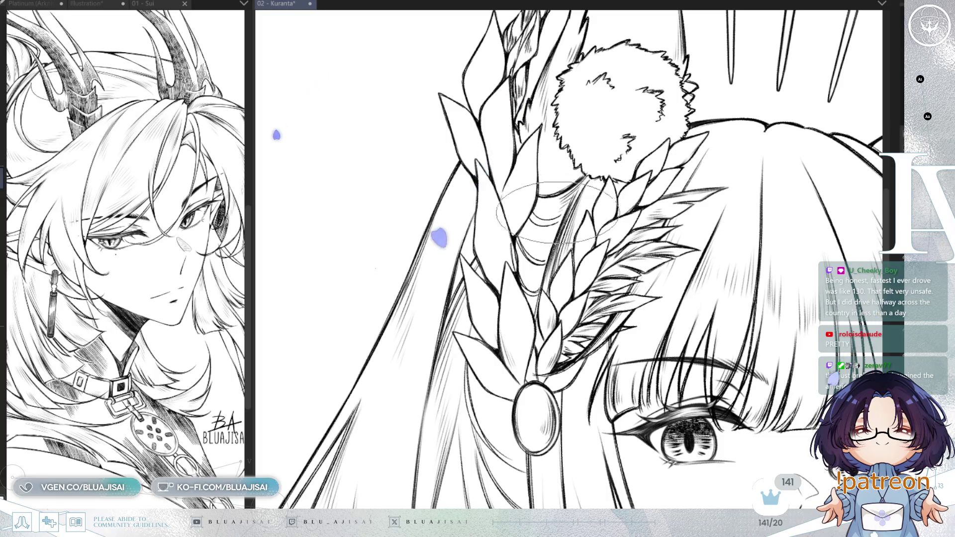
scroll(572, 196, "down", 5)
key("minus")
key("asciicircum")
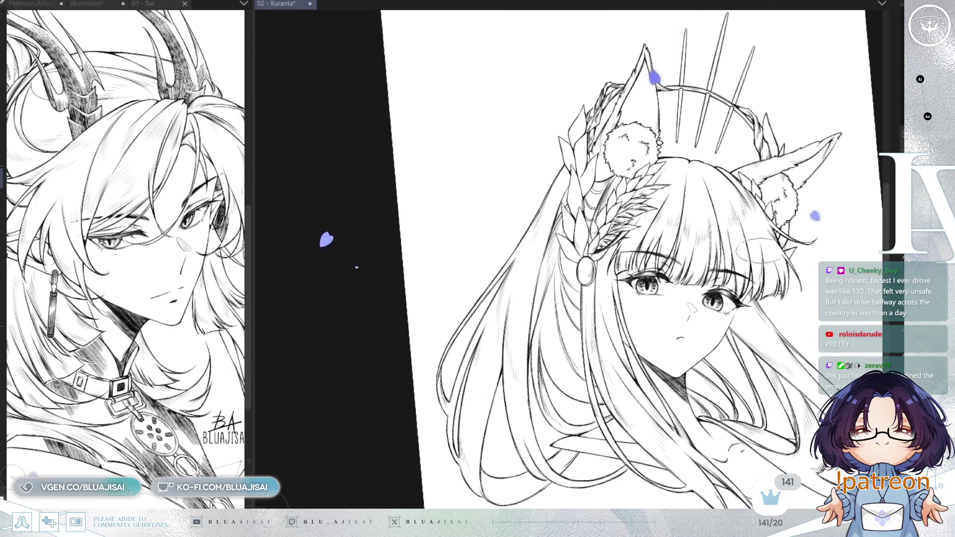
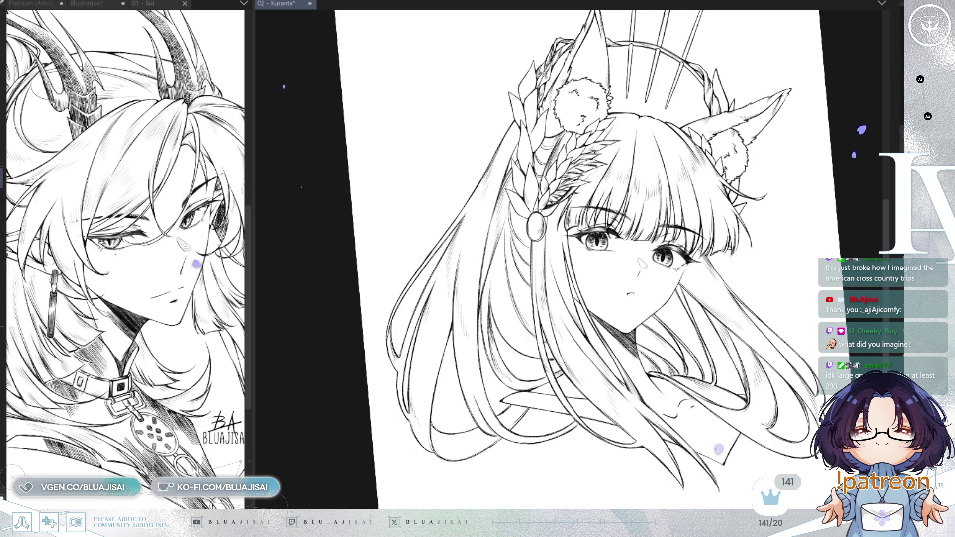
Show the coloured reference illustration, then frame the collar on the lineart canvas
key("ctrl+0")
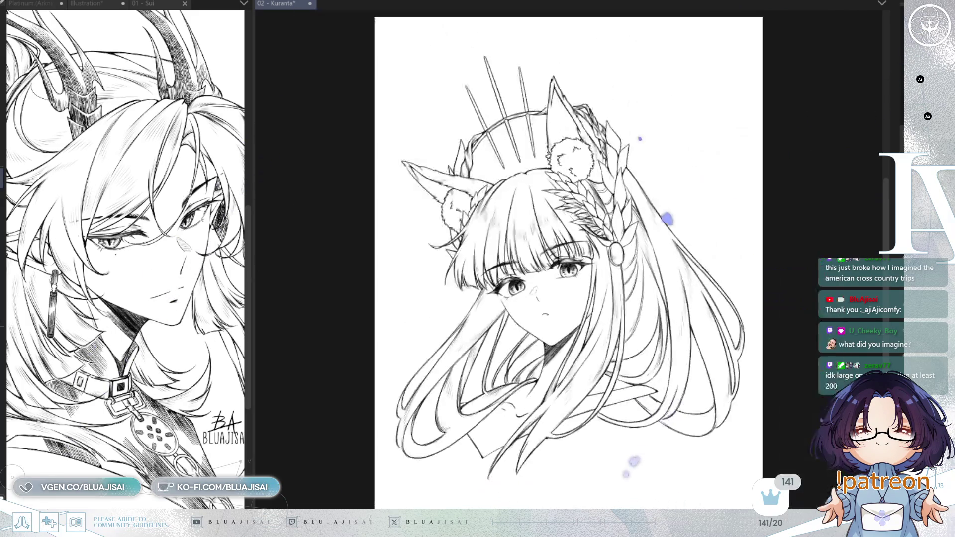
scroll(768, 244, "up", 2)
mouse_move(740, 274)
left_mouse_down()
mouse_move(760, 271)
mouse_move(758, 284)
mouse_move(810, 261)
left_mouse_up()
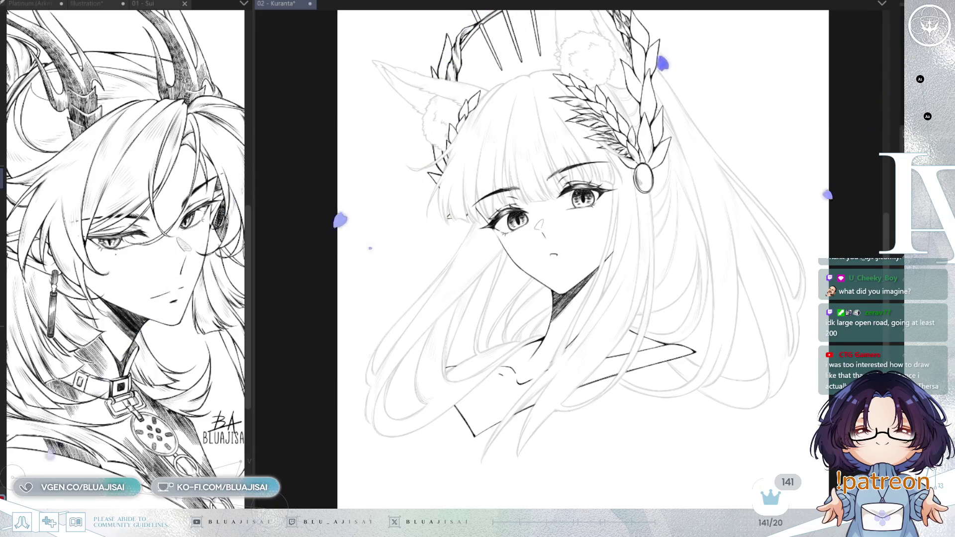
left_click(94, 8)
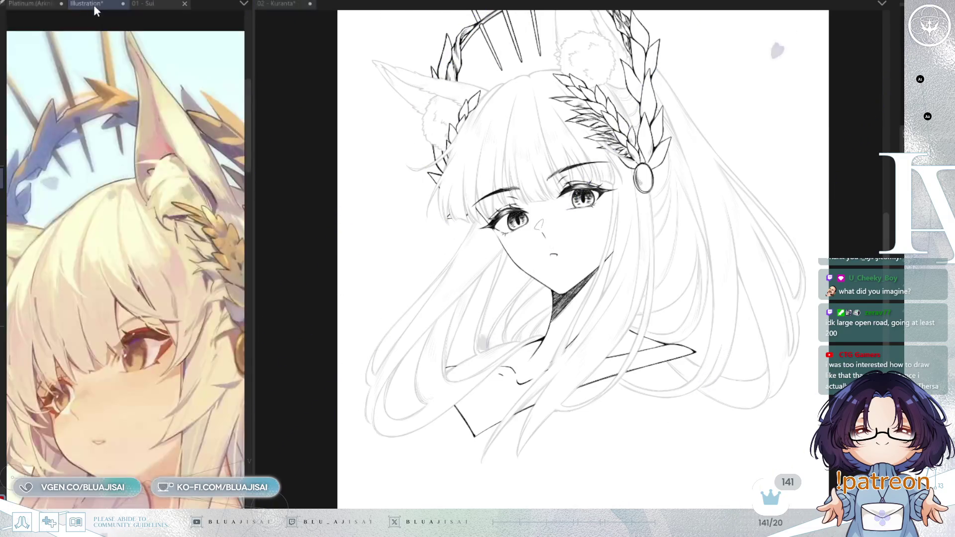
scroll(183, 186, "down", 5)
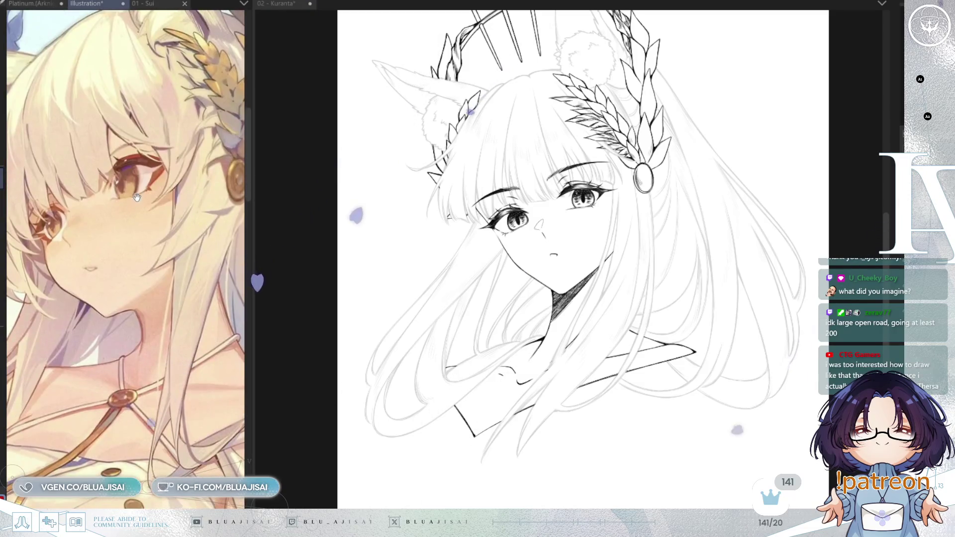
mouse_move(557, 344)
left_mouse_down()
mouse_move(599, 359)
mouse_move(541, 358)
left_mouse_up()
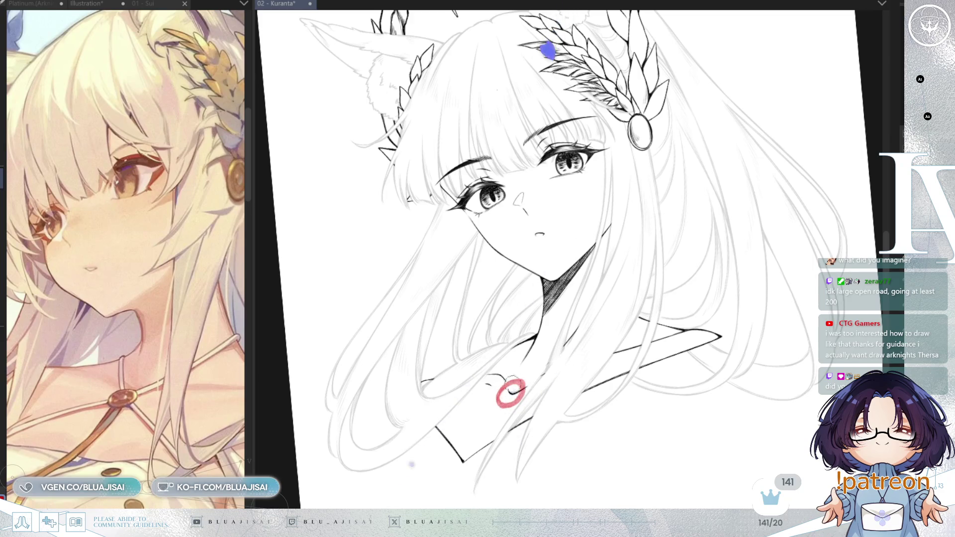
left_click_drag(579, 326, 679, 280)
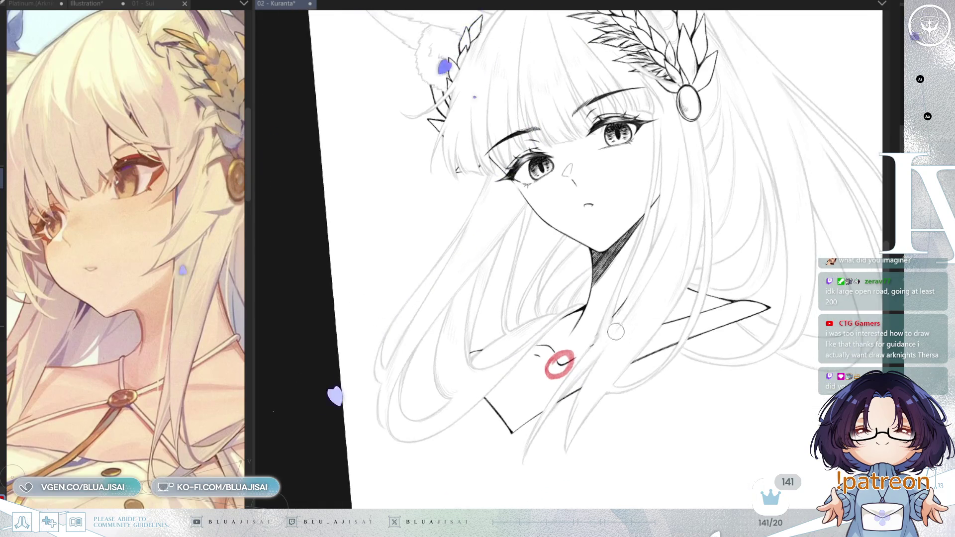
Ink the collar's top edge and sketch two red cord guides across it, redrawing the lower stretch
left_click_drag(584, 309, 483, 396)
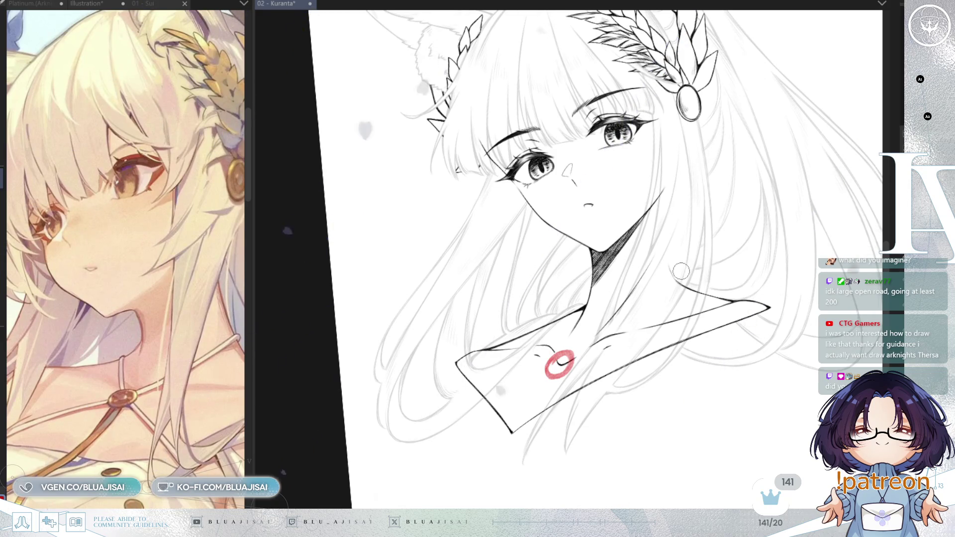
left_click_drag(680, 280, 527, 379)
left_click_drag(632, 321, 476, 408)
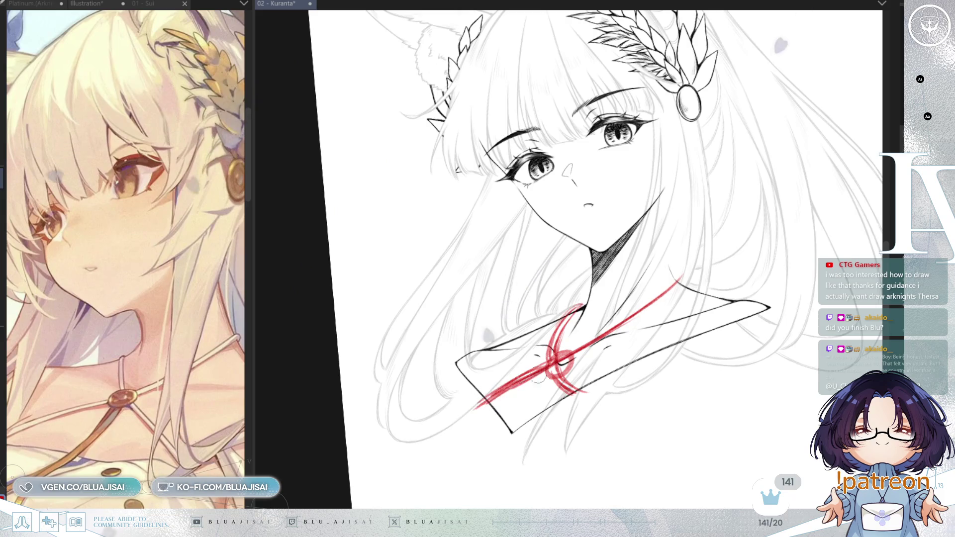
left_click_drag(686, 274, 578, 355)
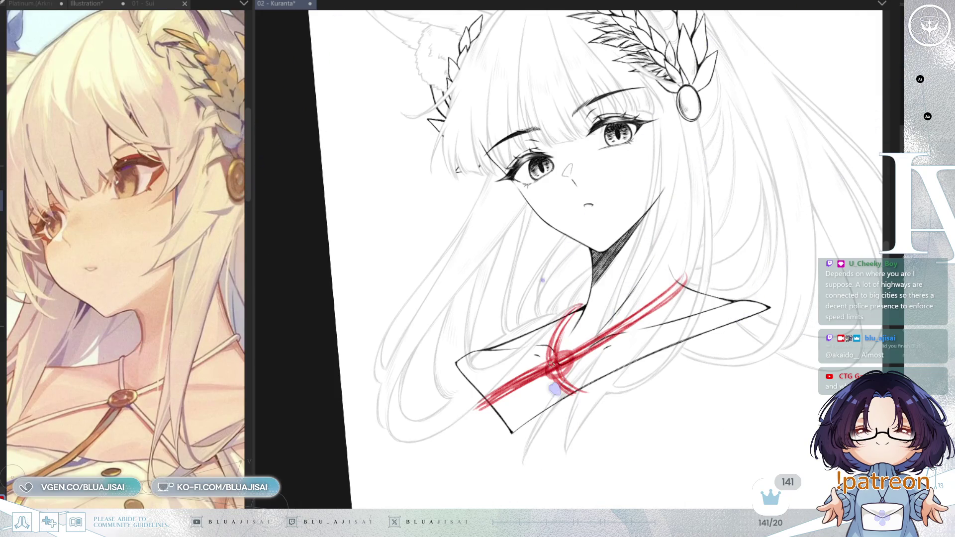
mouse_move(538, 355)
left_mouse_down()
mouse_move(477, 413)
mouse_move(493, 395)
left_mouse_up()
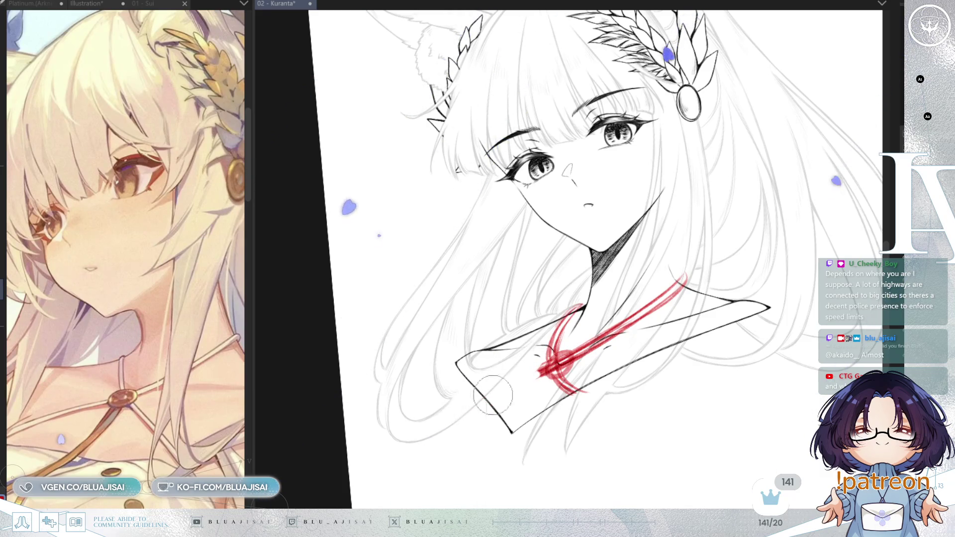
left_click_drag(582, 351, 479, 408)
Mirror and rotate the canvas to a drawing angle and enlarge the brush
key("h")
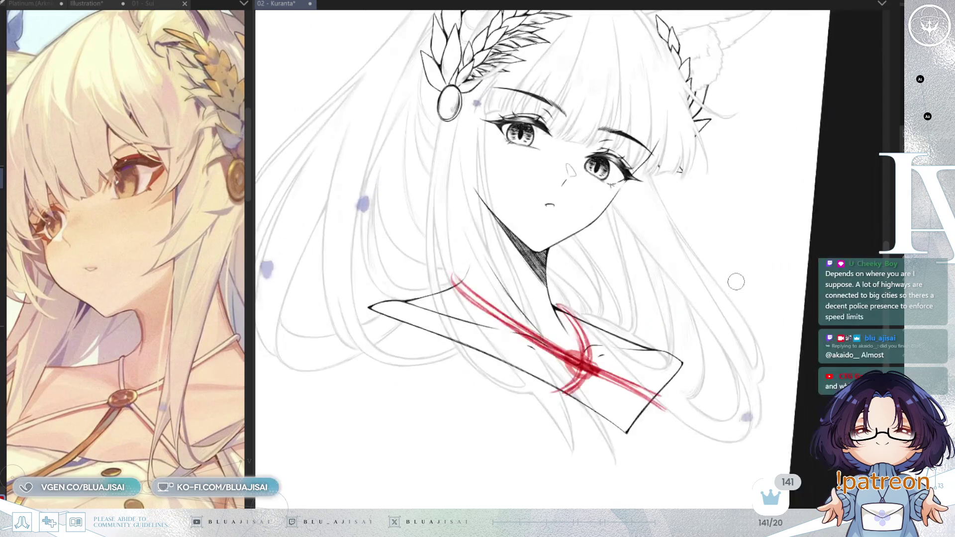
key("r")
key("e")
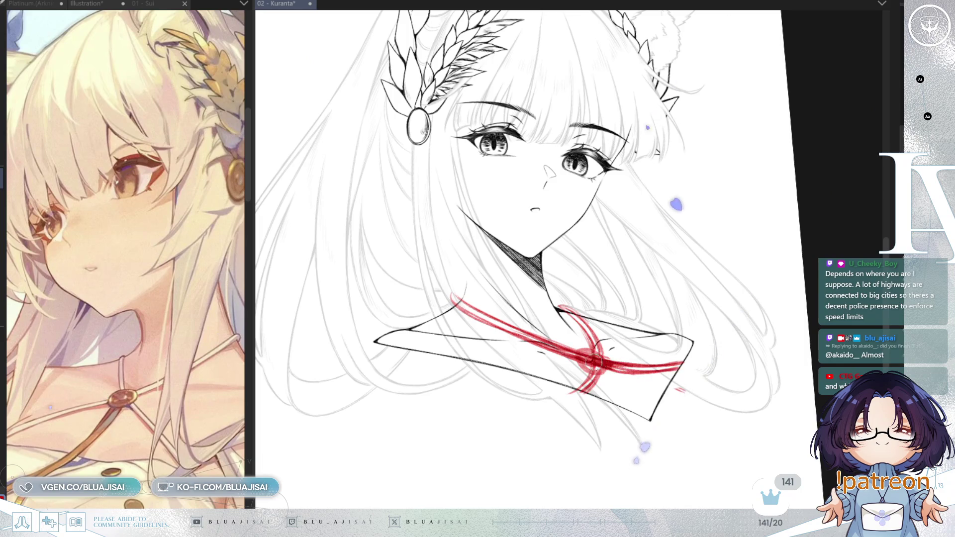
mouse_move(673, 371)
left_mouse_down()
mouse_move(597, 324)
mouse_move(534, 264)
left_mouse_up()
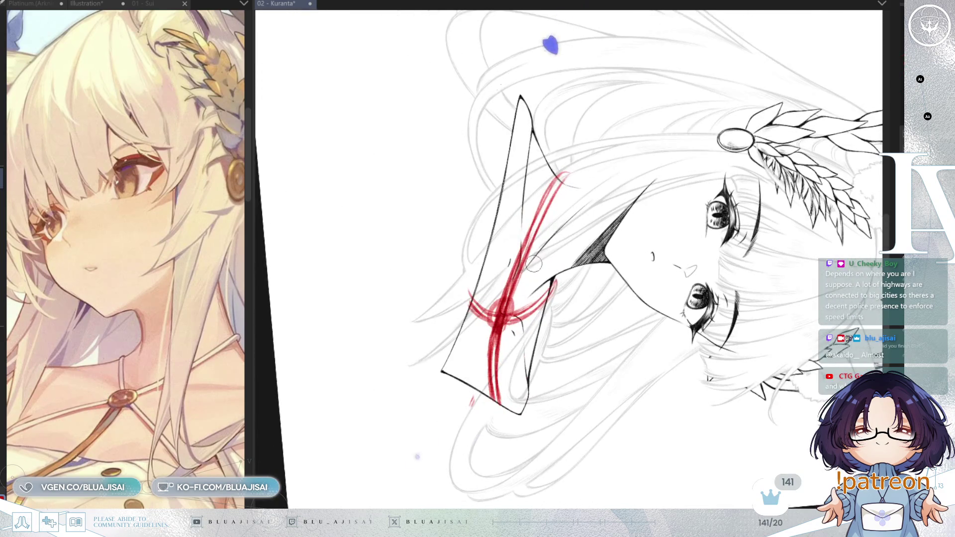
Erase part of the doubled red guide and redraw red cord strands into a knot
left_click_drag(496, 328, 495, 405)
left_click_drag(497, 324, 491, 395)
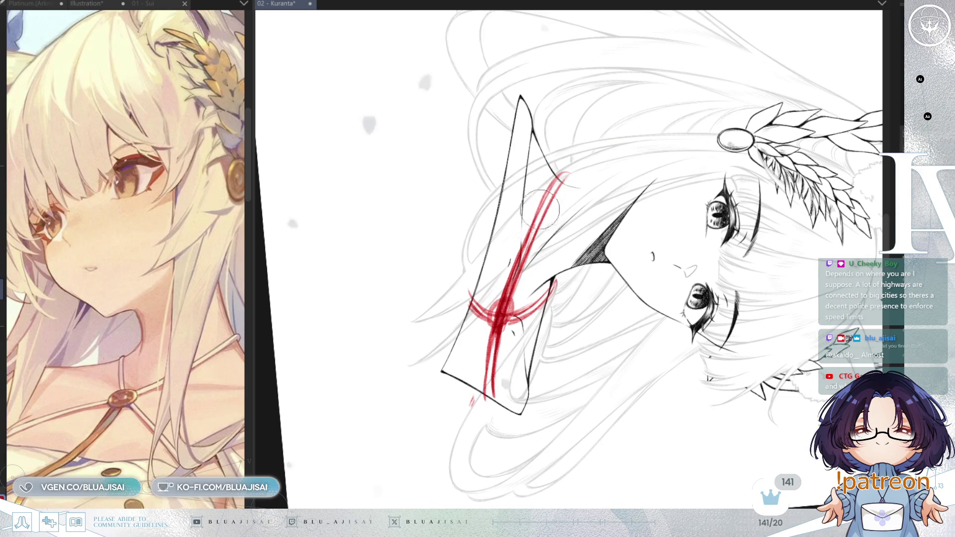
left_click_drag(560, 174, 502, 298)
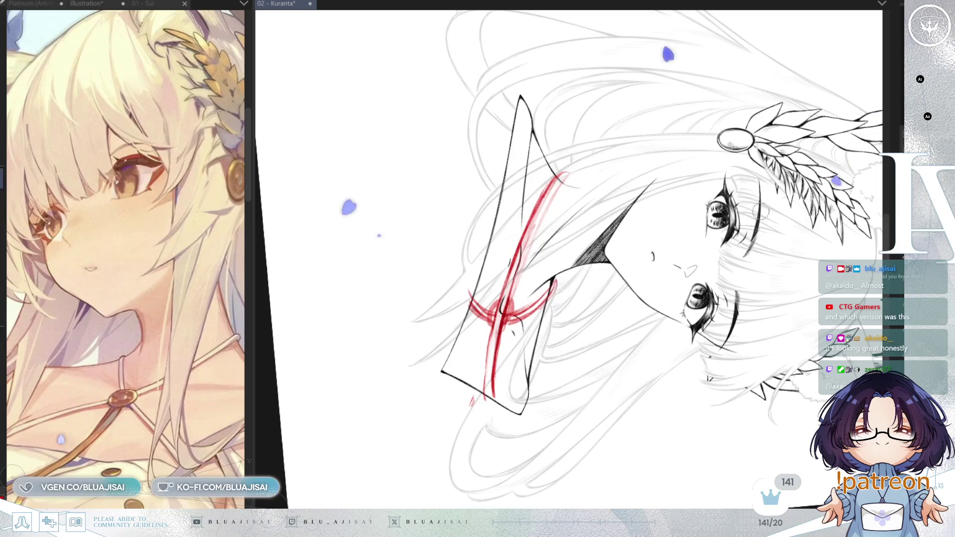
left_click_drag(565, 183, 498, 318)
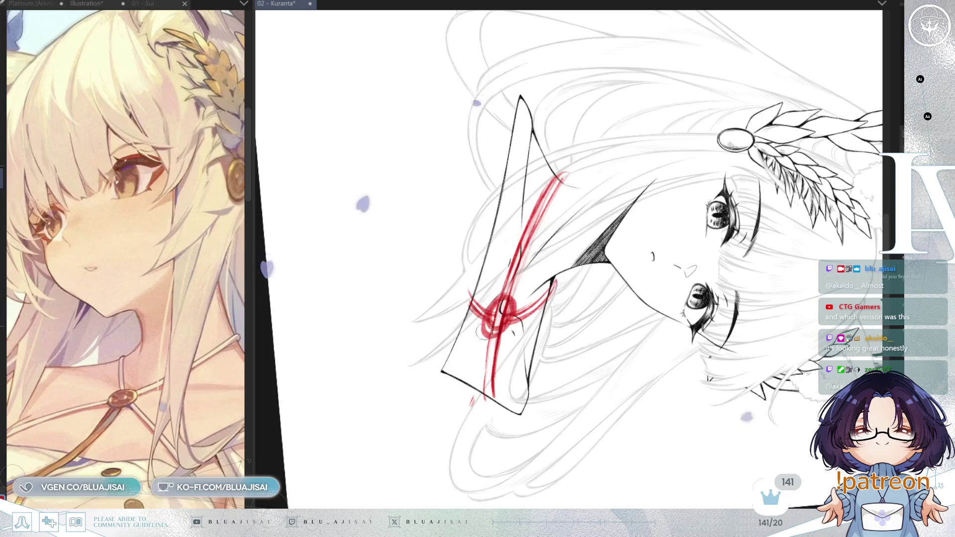
key("ctrl+0")
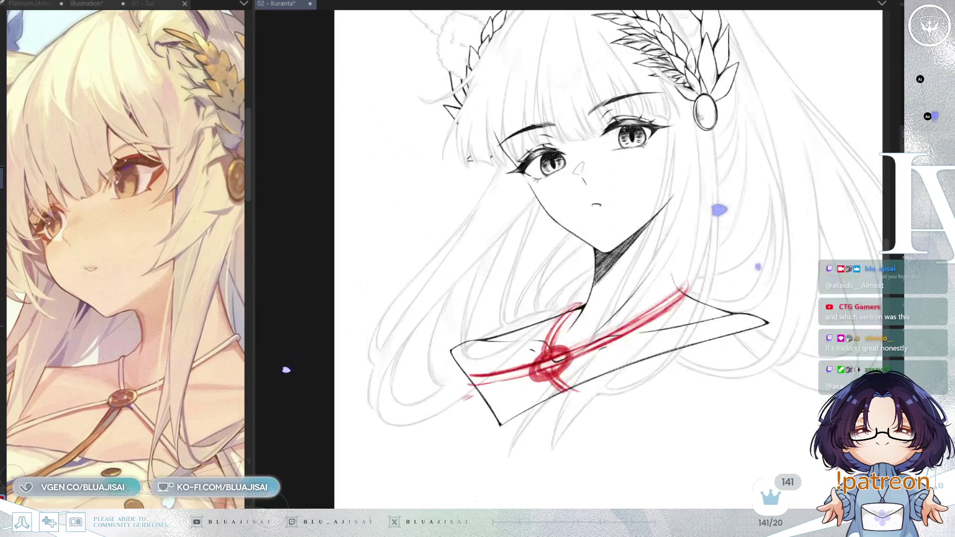
Lower the red sketch's opacity, hide the grey hair sketch layer, and thicken the ink line at the collar
scroll(614, 313, "up", 2)
scroll(540, 404, "up", 1)
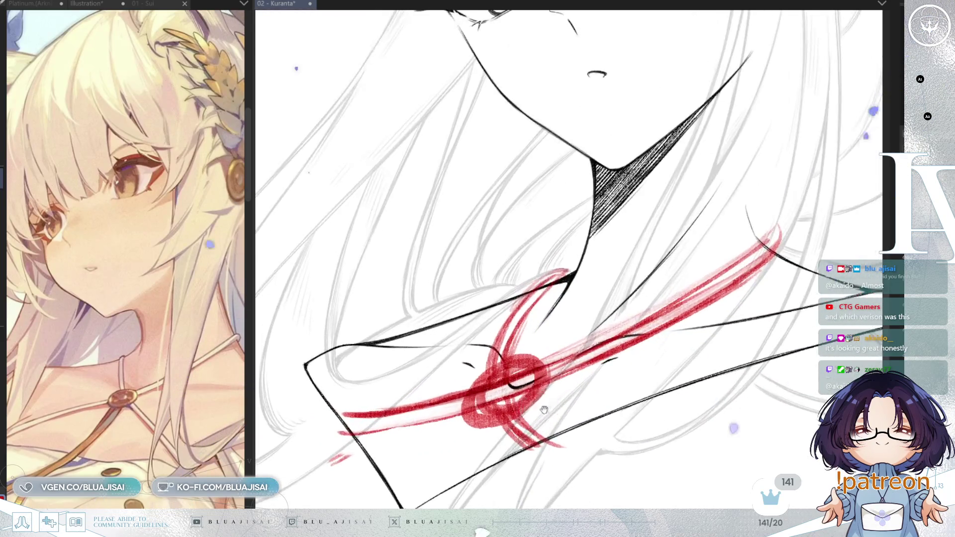
left_click_drag(657, 386, 716, 364)
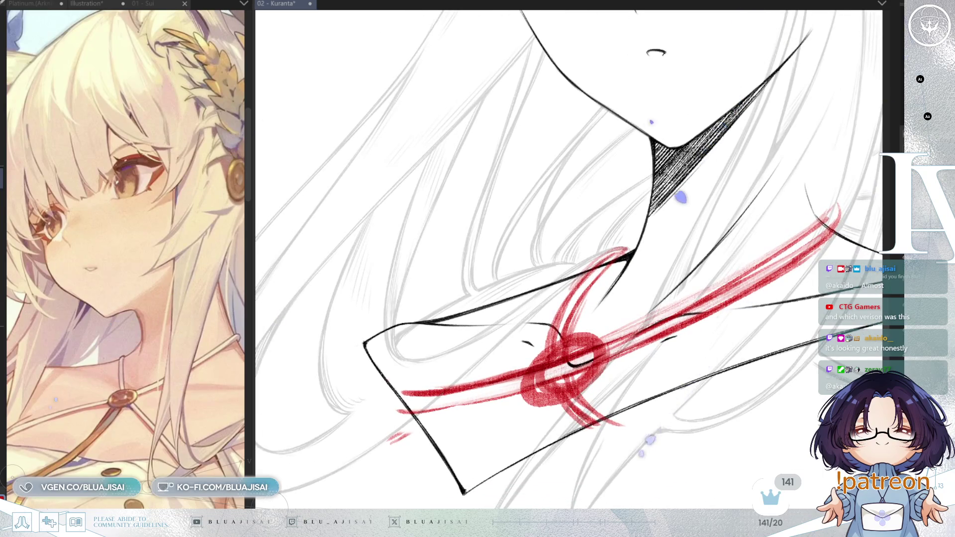
key("5")
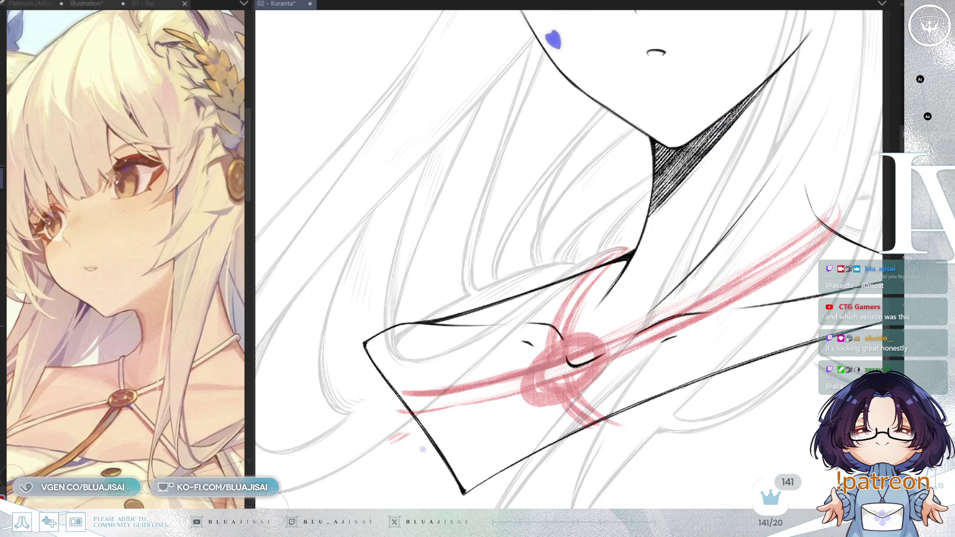
key("0")
key("3")
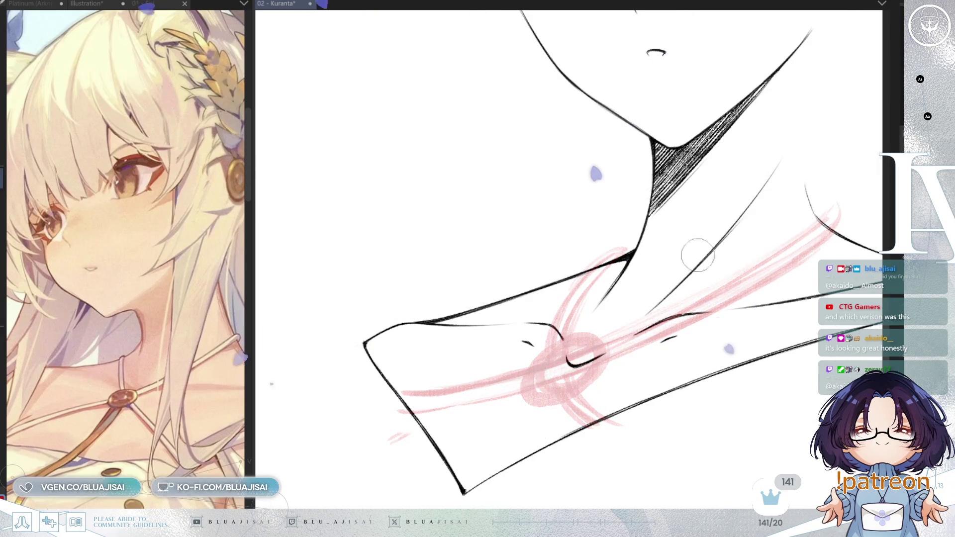
left_click_drag(615, 260, 632, 255)
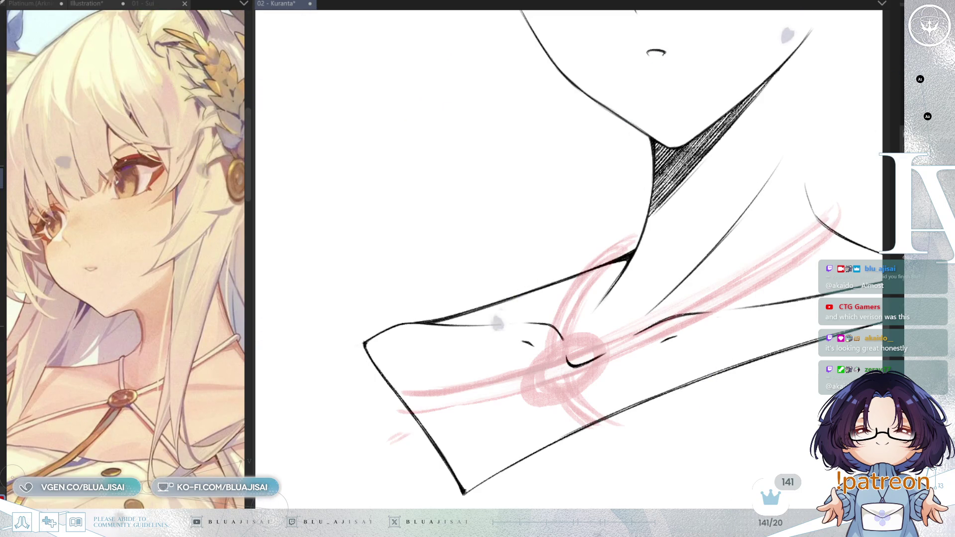
scroll(593, 387, "up", 5)
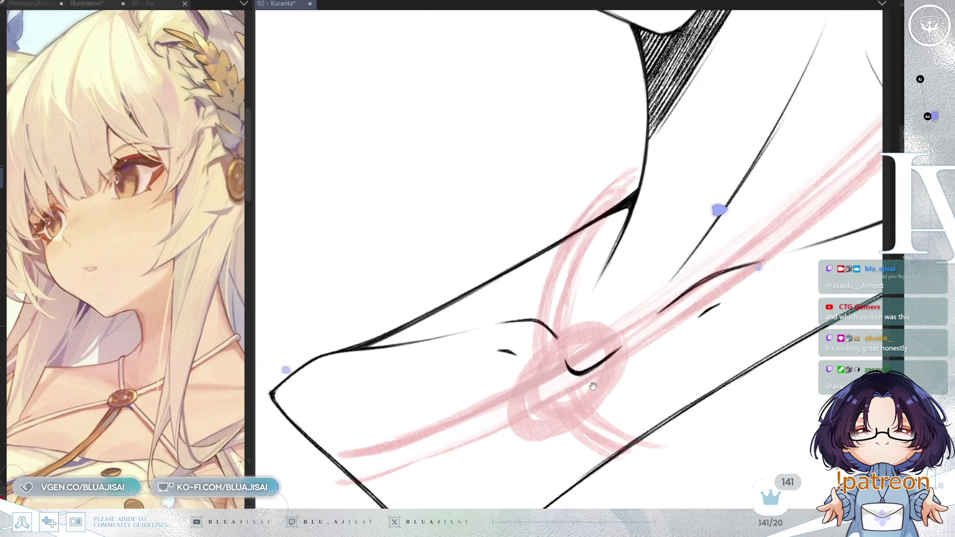
Ink a curved loop under the knot and the strap line running up-right along the pink guide
left_click_drag(593, 387, 590, 374)
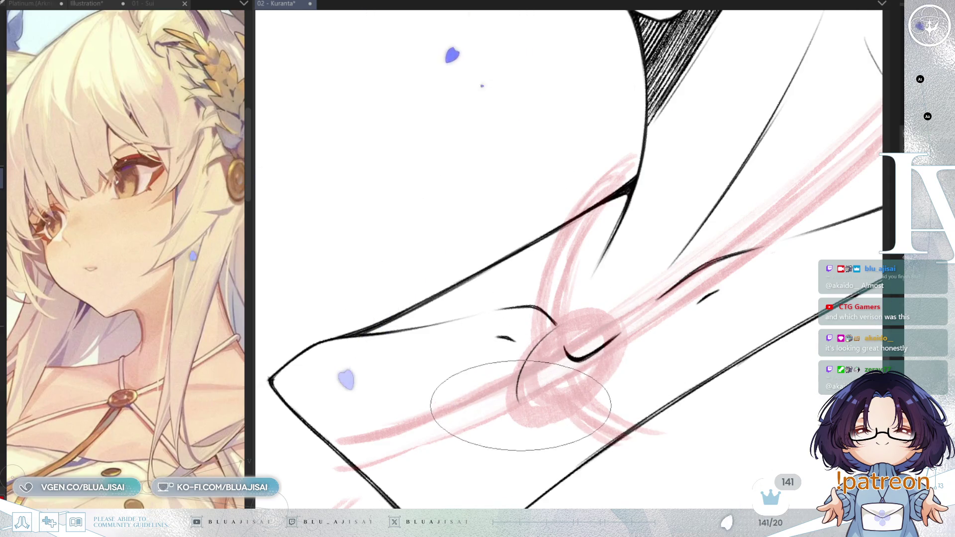
left_click_drag(520, 393, 592, 393)
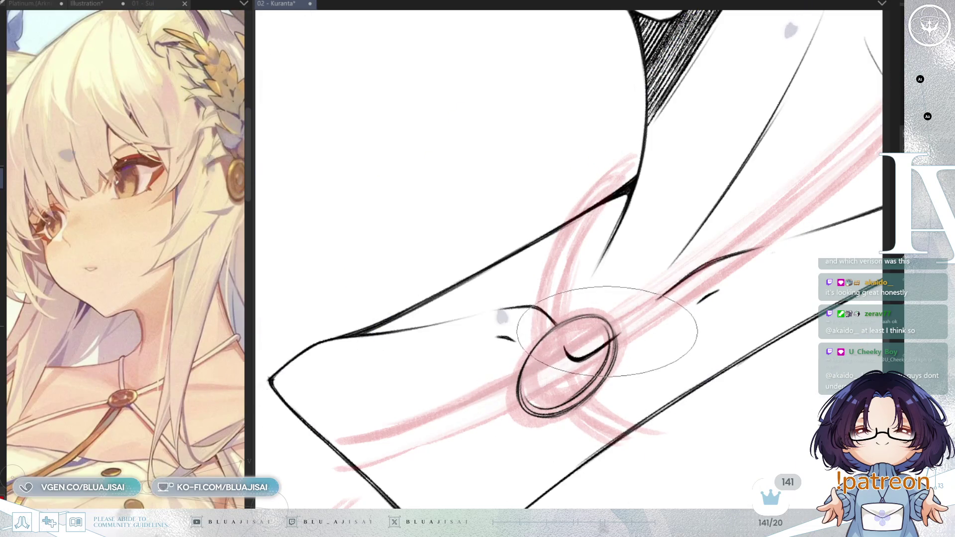
scroll(672, 363, "up", 2)
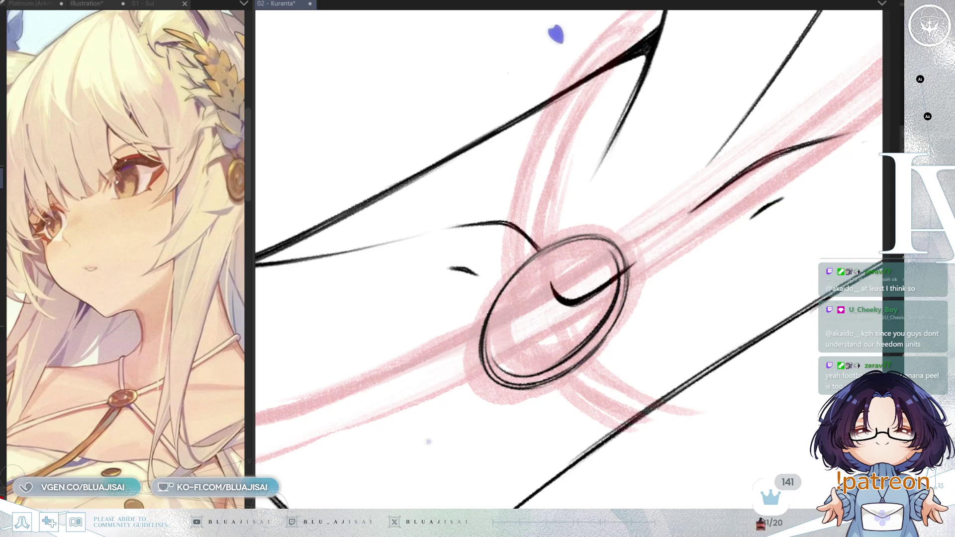
key("h")
key("asciicircum")
key("asciicircum")
key("asciicircum")
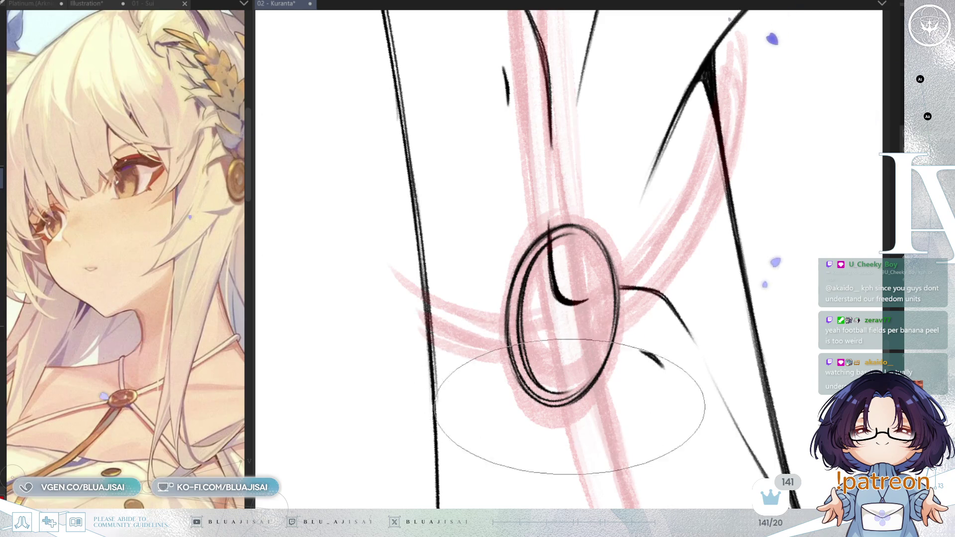
scroll(601, 370, "down", 2)
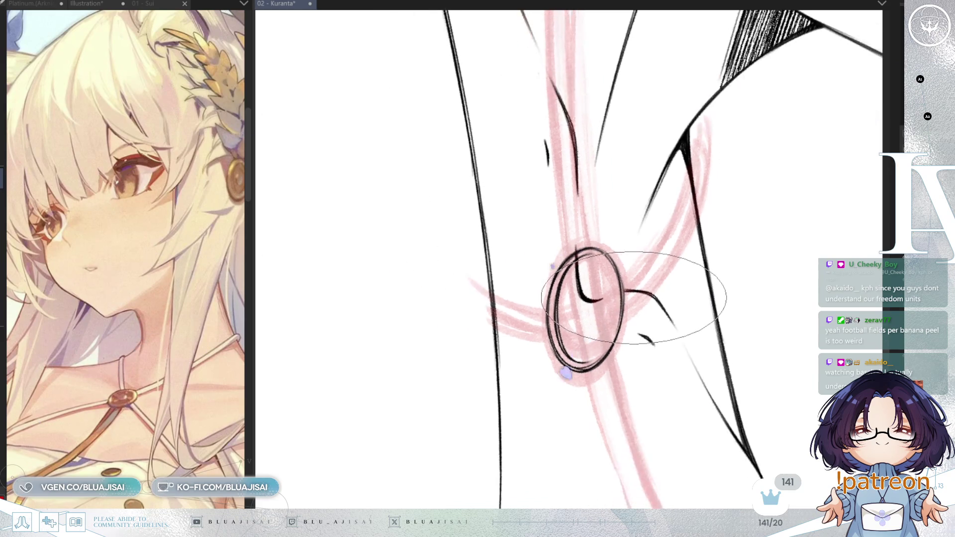
mouse_move(655, 277)
left_mouse_down()
mouse_move(612, 342)
mouse_move(603, 326)
mouse_move(622, 318)
mouse_move(523, 323)
mouse_move(561, 381)
mouse_move(612, 303)
left_mouse_up()
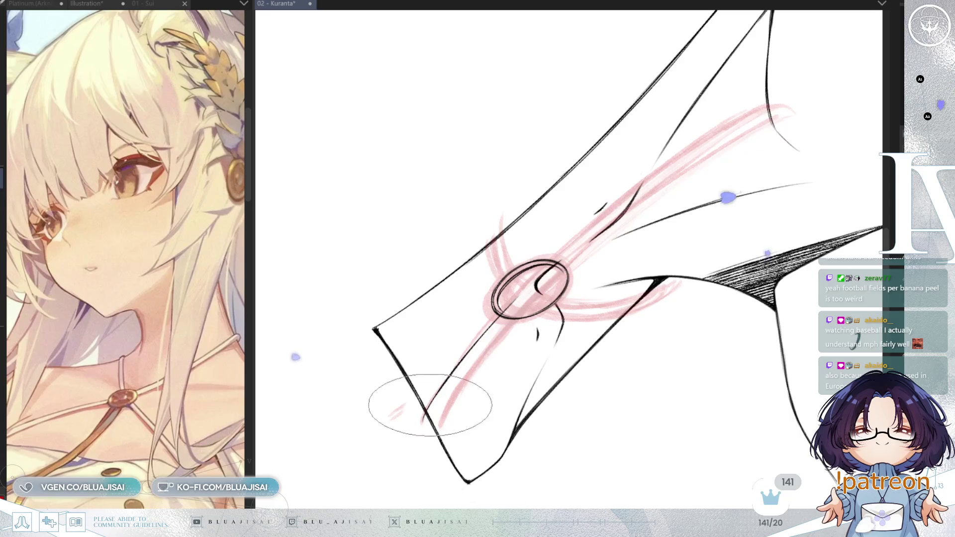
mouse_move(535, 264)
left_mouse_down()
mouse_move(576, 224)
mouse_move(642, 197)
left_mouse_up()
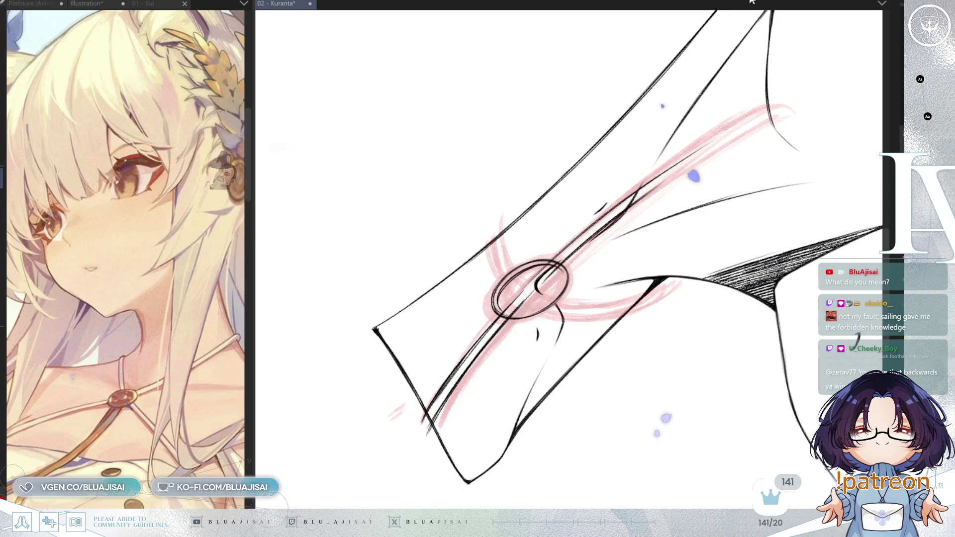
Ink the clasp straps curving up toward the collar and down-left to the sleeve corner
key("r")
key("h")
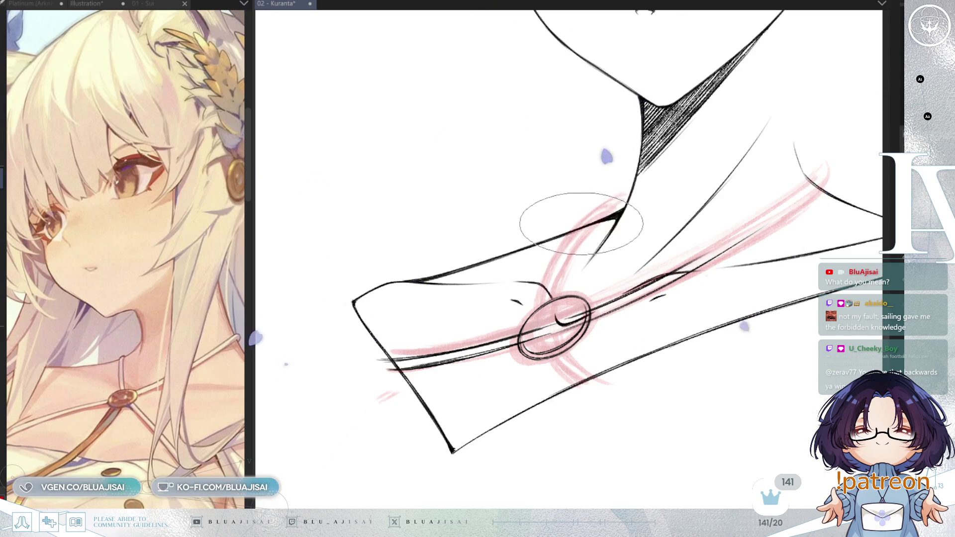
left_click_drag(539, 306, 565, 235)
left_click_drag(552, 301, 587, 248)
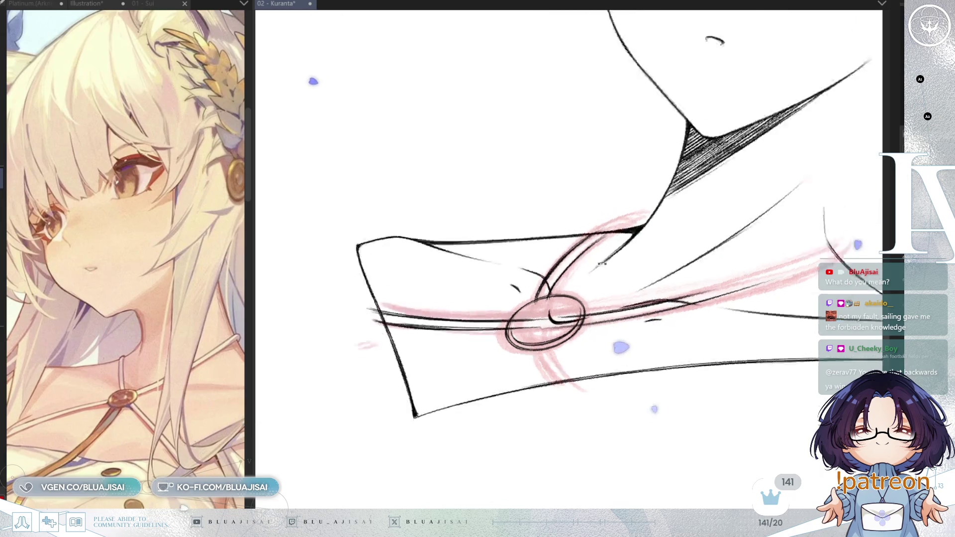
key("asciicircum")
key("asciicircum")
key("asciicircum")
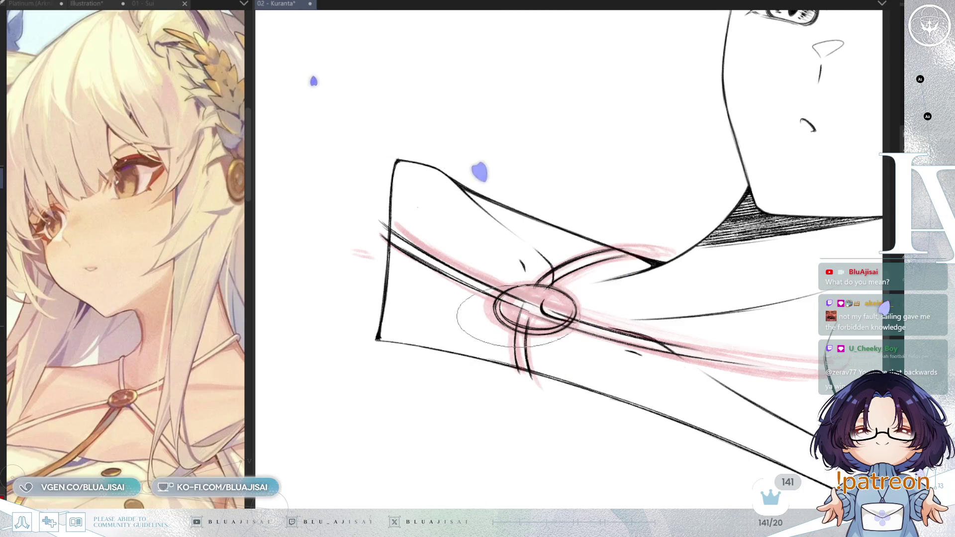
key("minus")
key("minus")
key("minus")
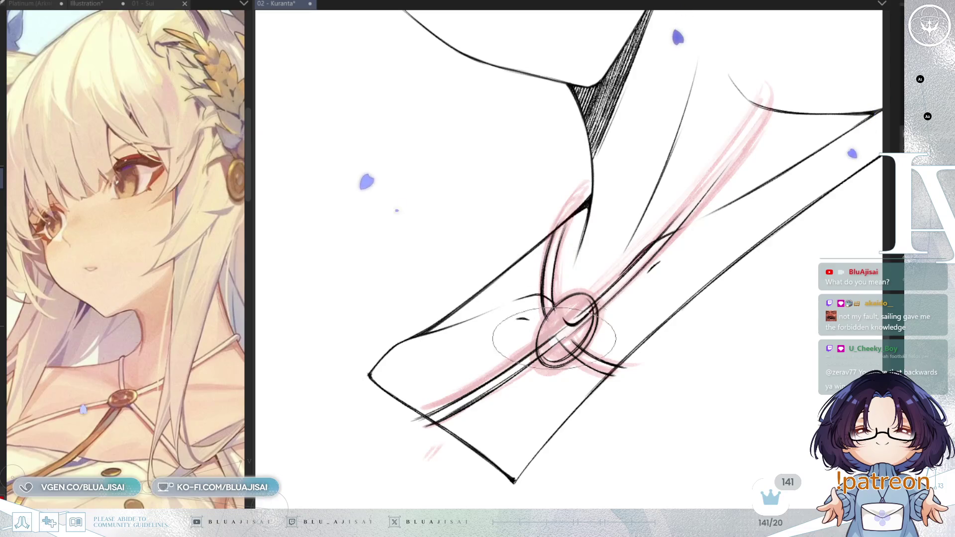
key("asciicircum")
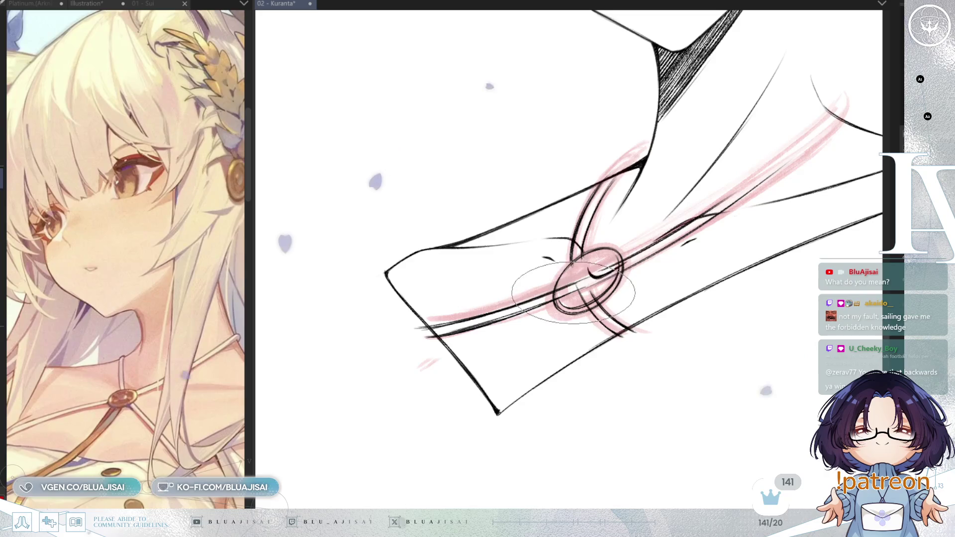
left_click_drag(490, 402, 577, 285)
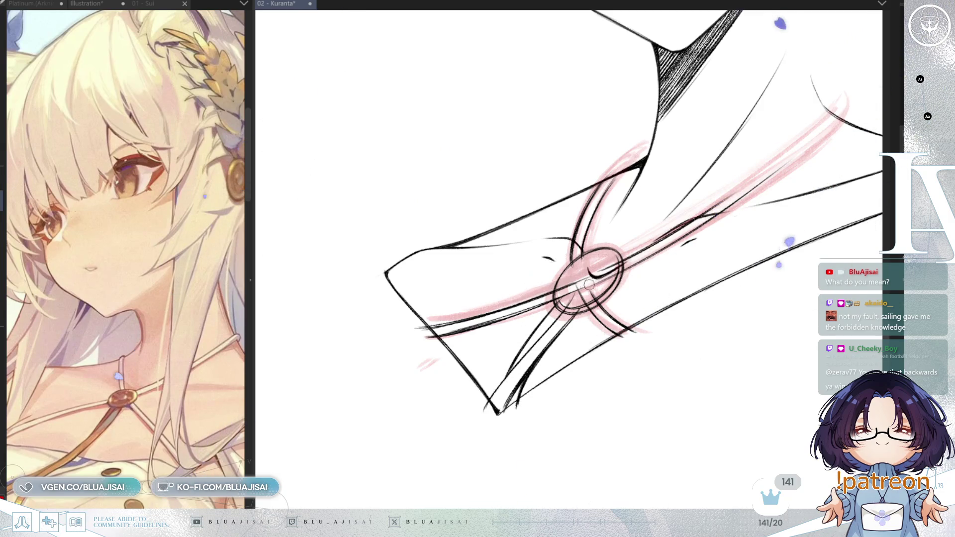
Erase band lines overshooting the sleeve edge and hide the pink sketch under the line art
scroll(588, 283, "up", 2)
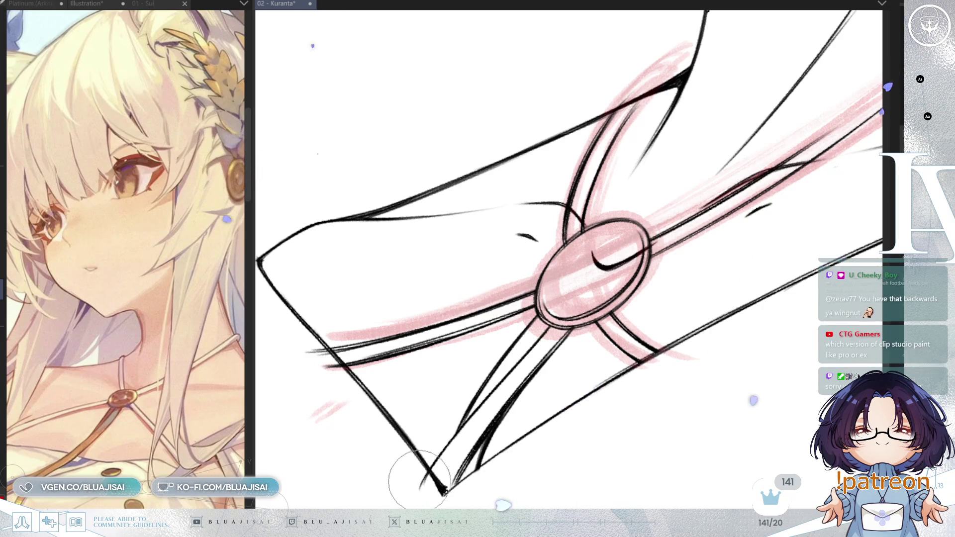
left_click_drag(298, 330, 339, 381)
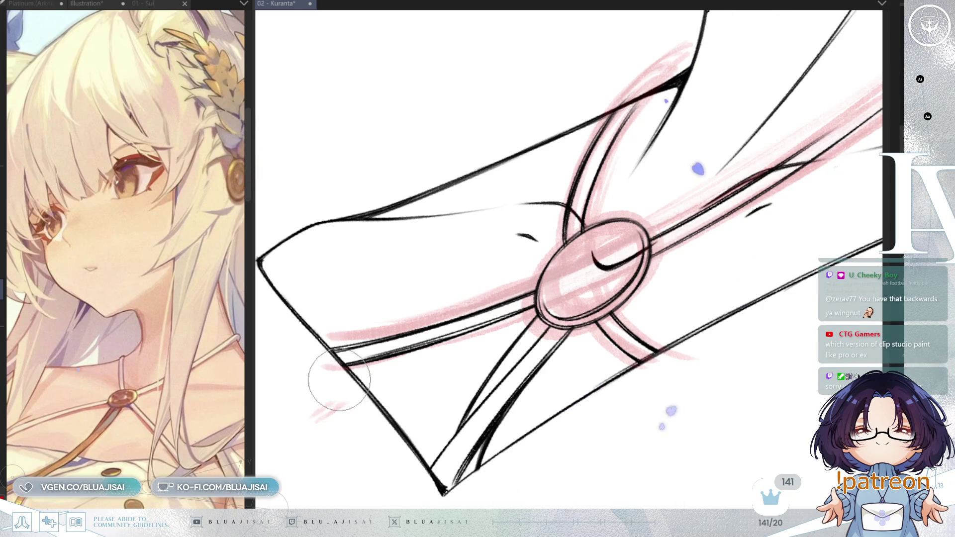
scroll(591, 177, "up", 3)
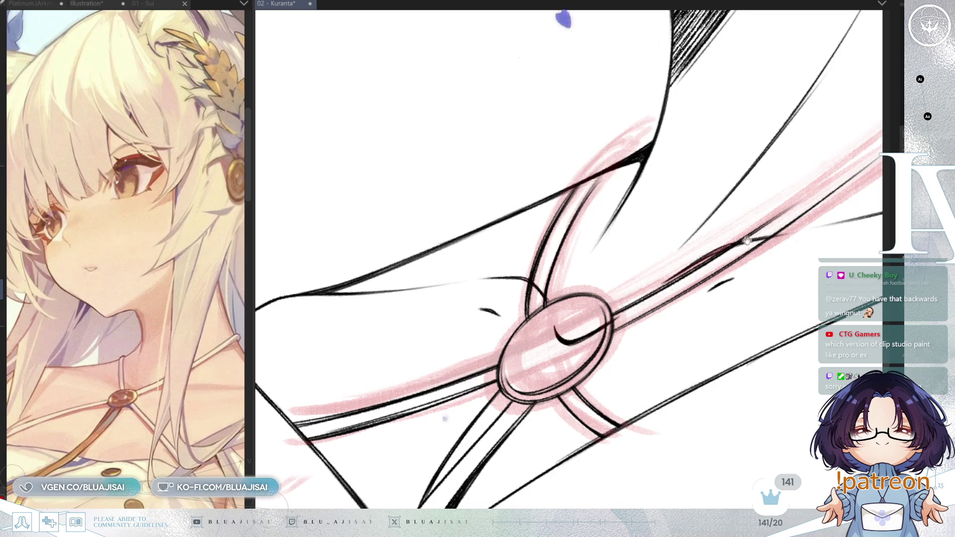
left_click_drag(747, 241, 706, 306)
mouse_move(567, 404)
left_mouse_down()
mouse_move(527, 450)
mouse_move(647, 376)
left_mouse_up()
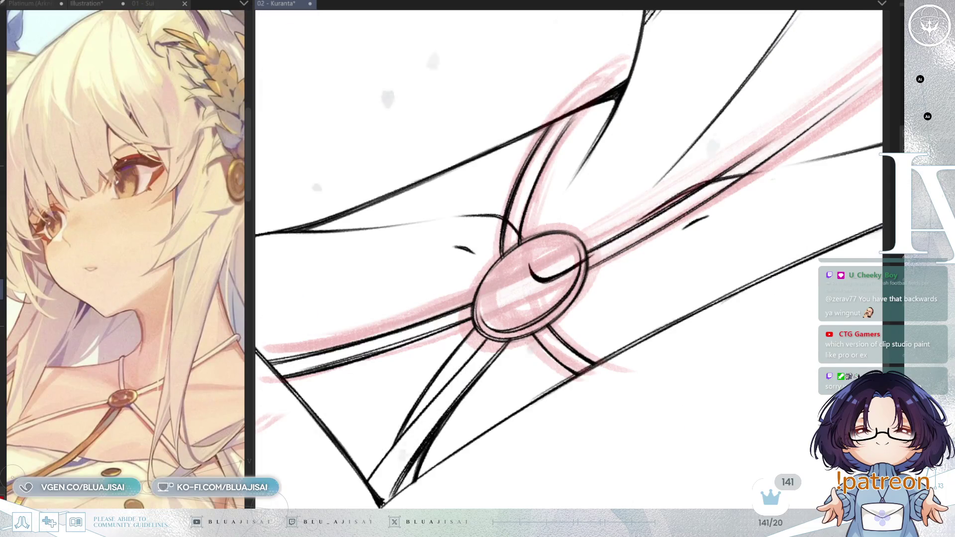
key("ctrl+h")
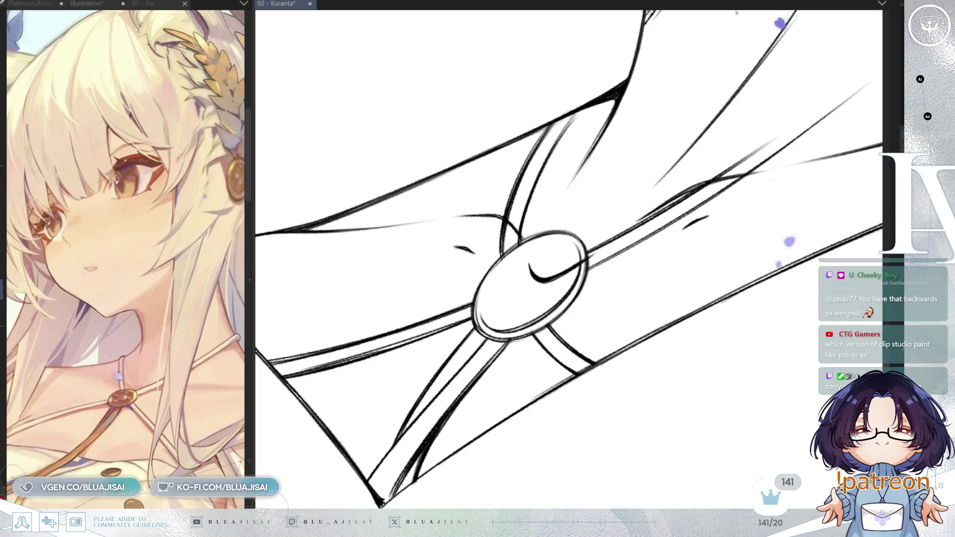
key("Delete")
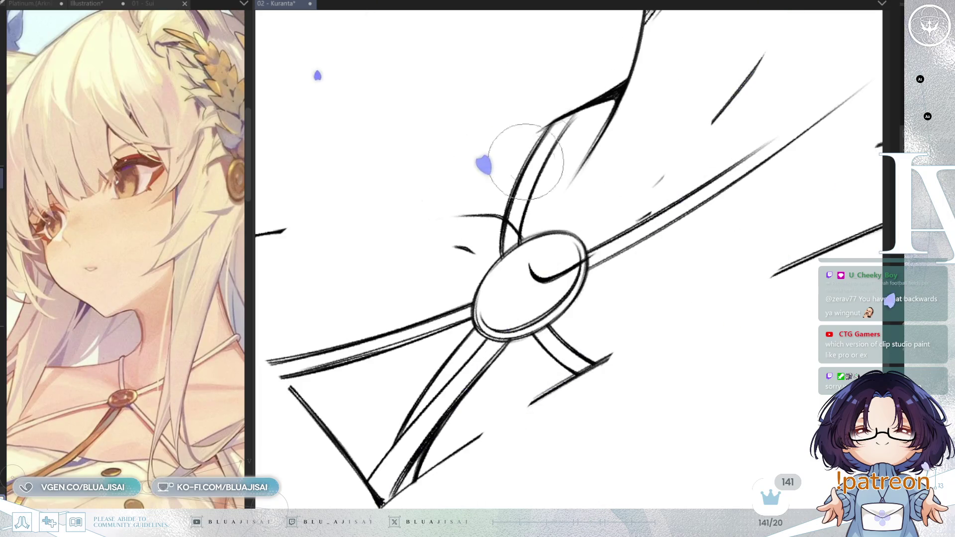
Erase the dark curve inside the clasp, close the split reference view, and show the grey hair sketch
left_click_drag(512, 217, 552, 263)
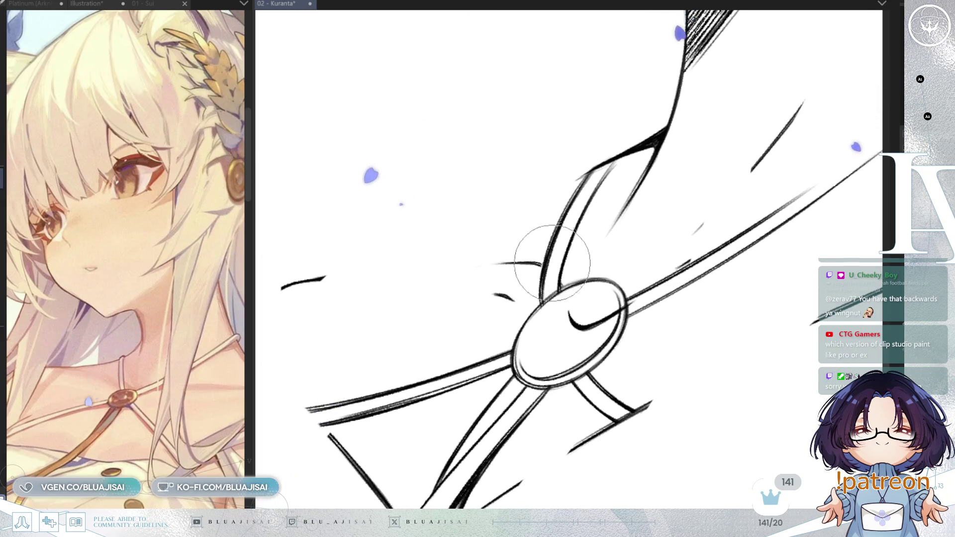
mouse_move(559, 316)
left_mouse_down()
mouse_move(568, 329)
mouse_move(613, 317)
left_mouse_up()
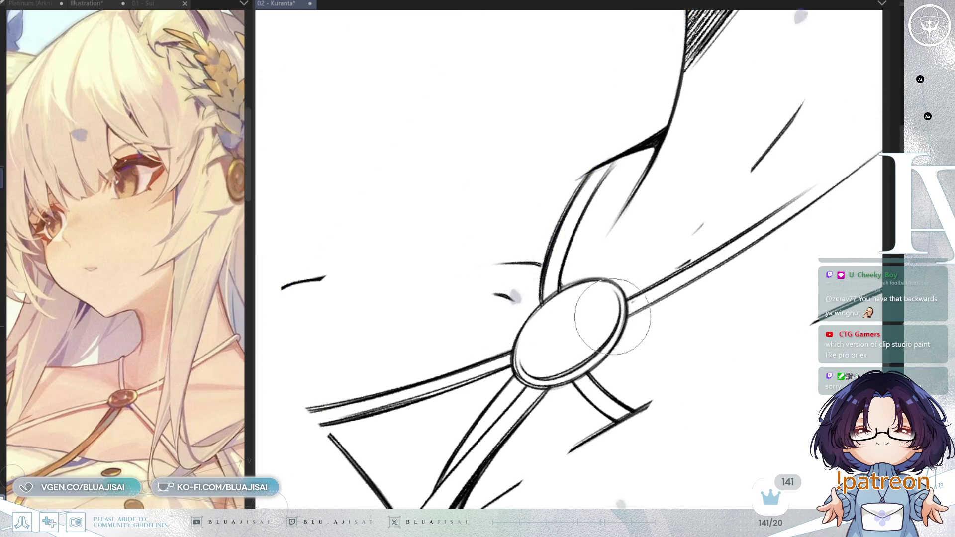
scroll(676, 301, "down", 3)
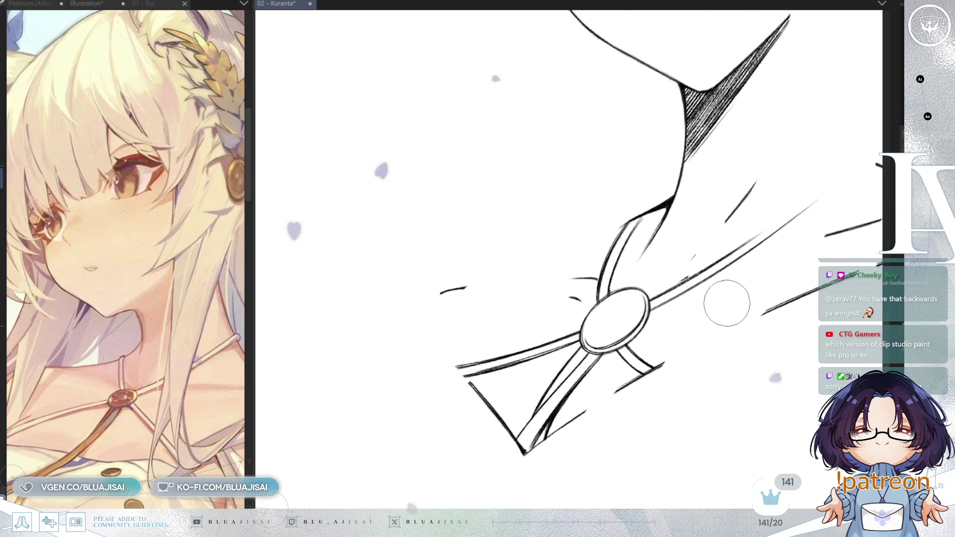
scroll(727, 304, "down", 2)
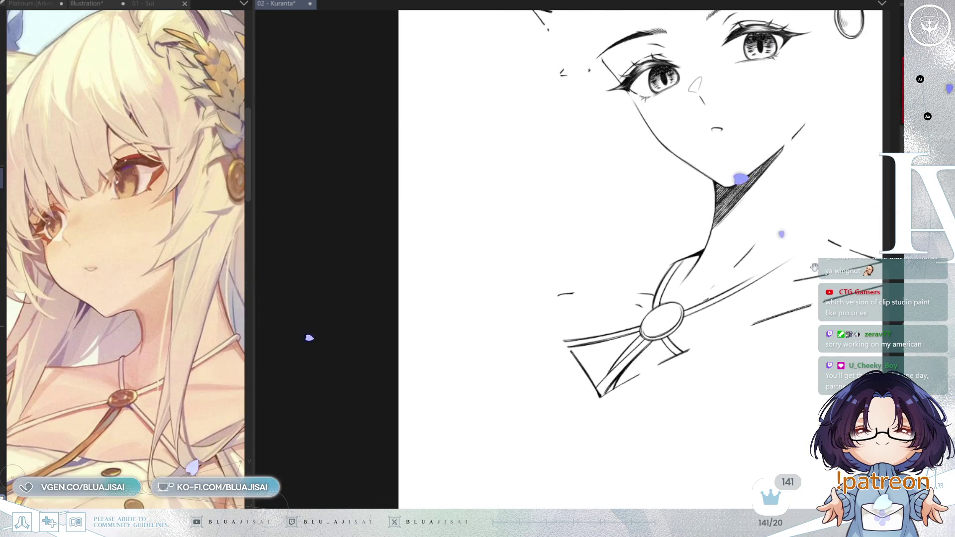
left_click_drag(814, 267, 662, 322)
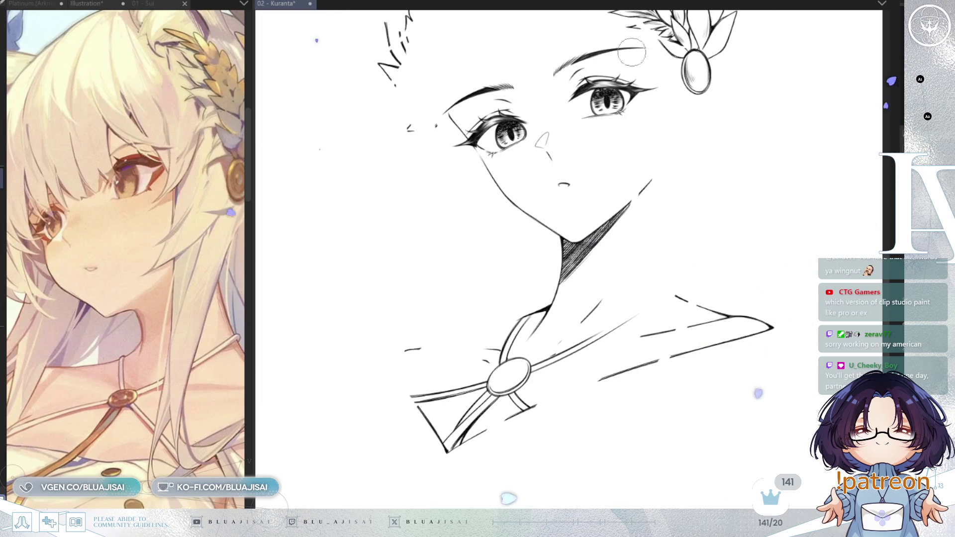
left_click(242, 7)
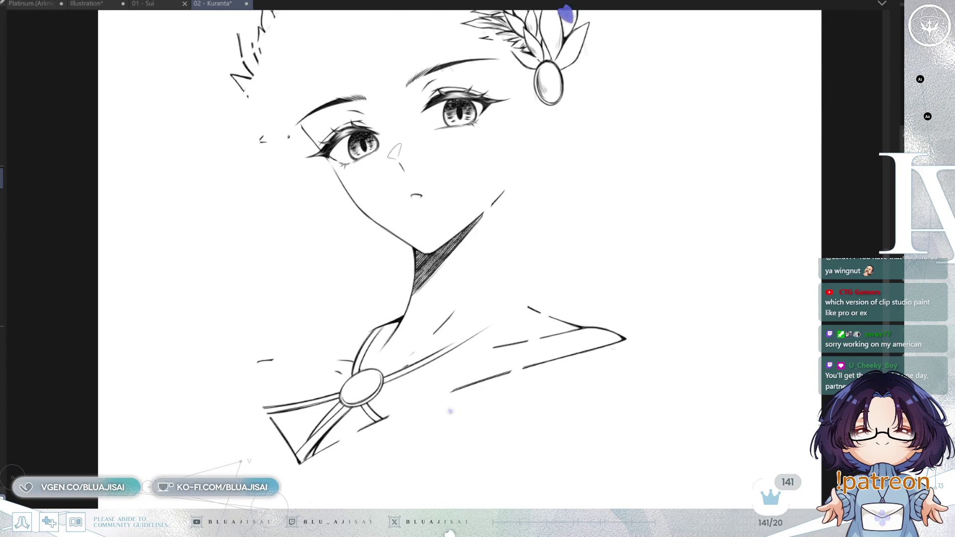
key("ctrl+z")
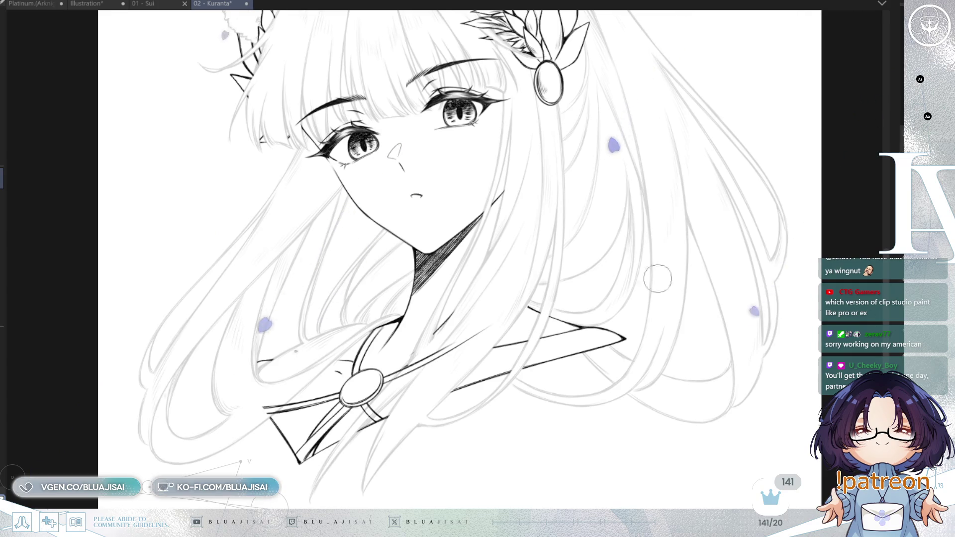
Erase the line running up-right from the bow and a short stray dash
scroll(657, 279, "up", 2)
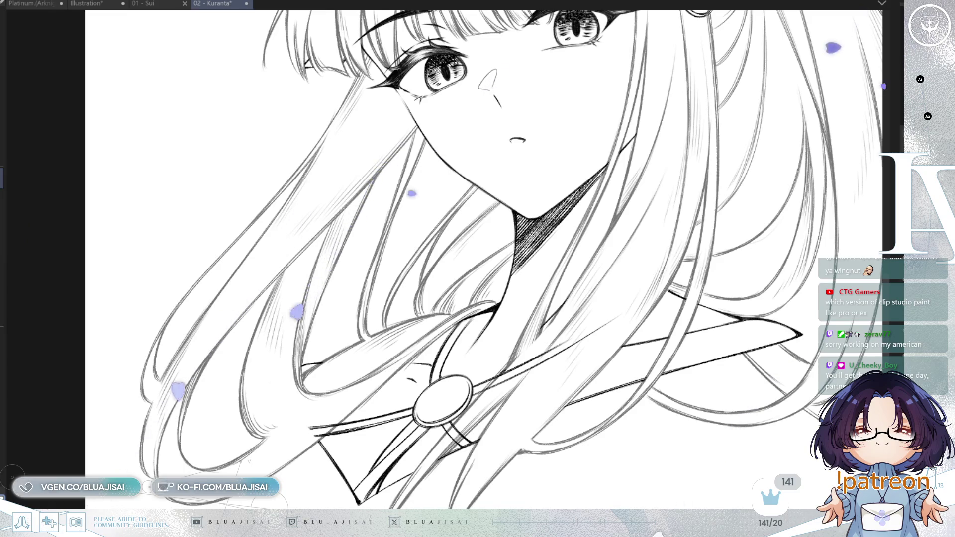
scroll(504, 380, "up", 1)
scroll(504, 381, "up", 1)
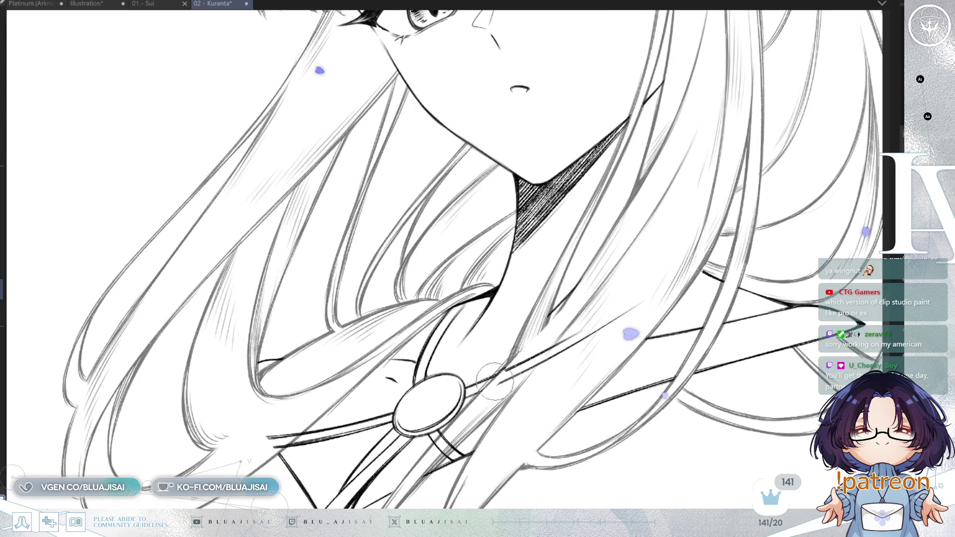
scroll(494, 381, "up", 1)
left_click_drag(516, 380, 606, 321)
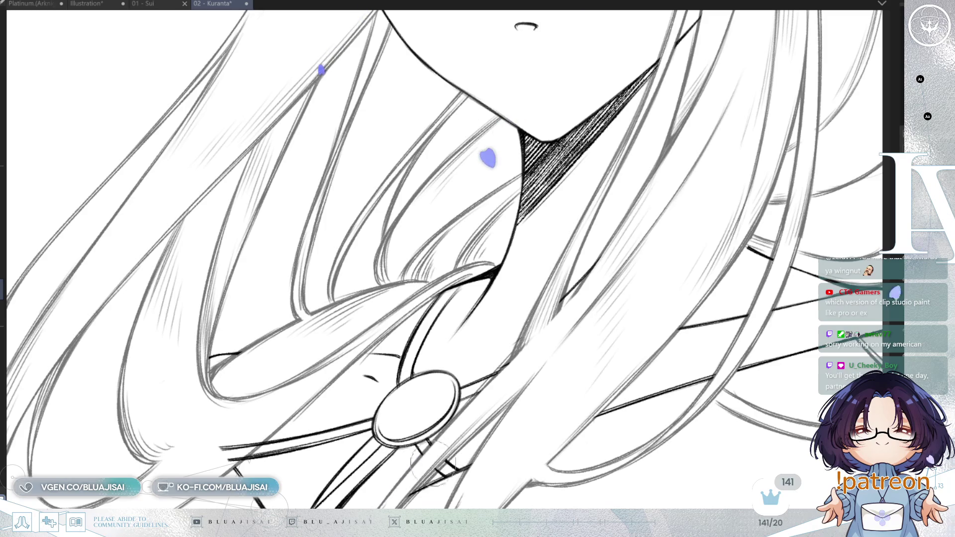
scroll(368, 455, "left", 3)
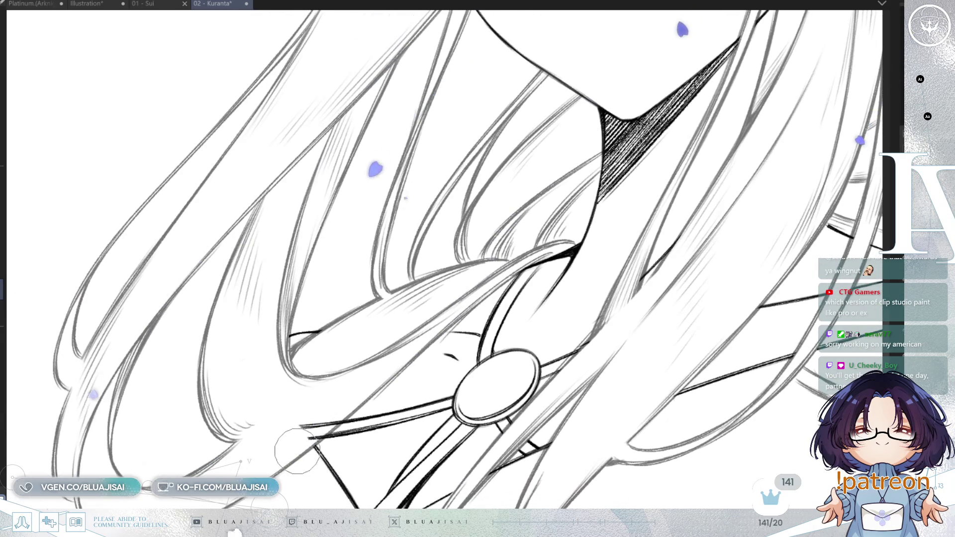
left_click_drag(306, 445, 278, 448)
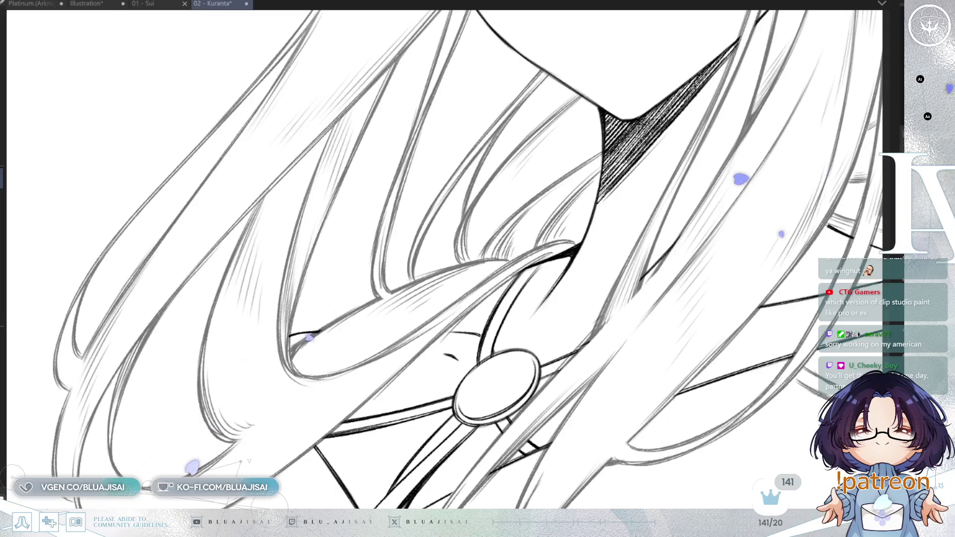
Show the hair line art in solid black and fit the whole drawing on screen
scroll(530, 239, "up", 1)
scroll(530, 238, "up", 1)
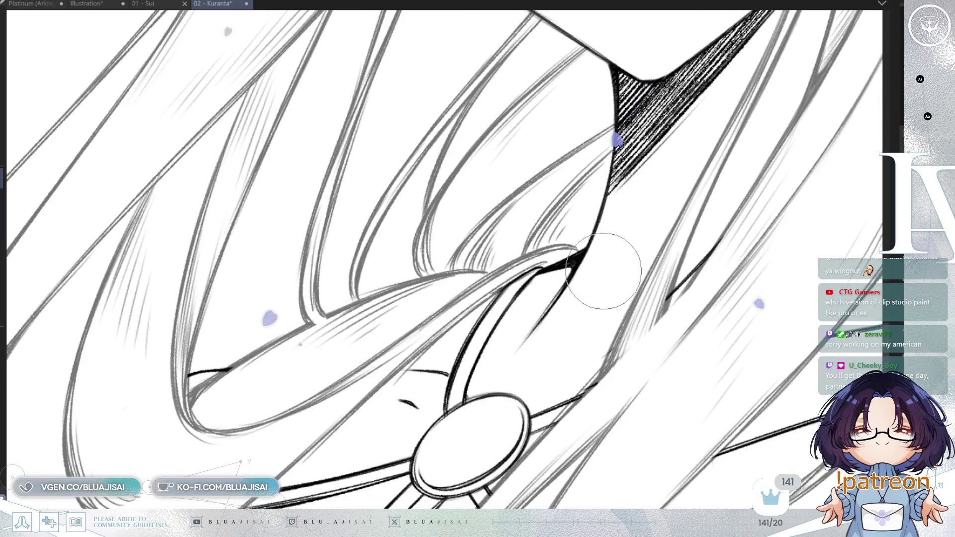
scroll(591, 286, "down", 2)
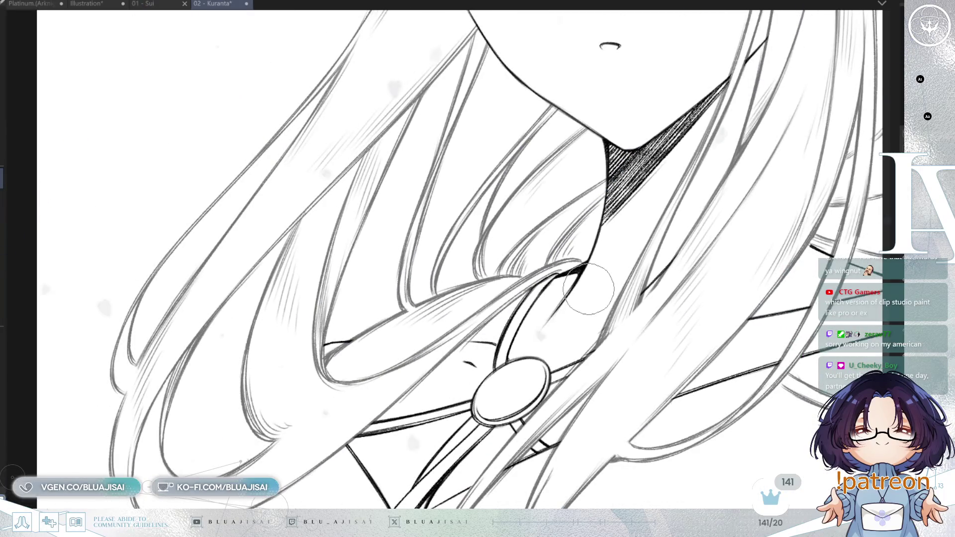
scroll(589, 289, "down", 1)
scroll(588, 288, "right", 2)
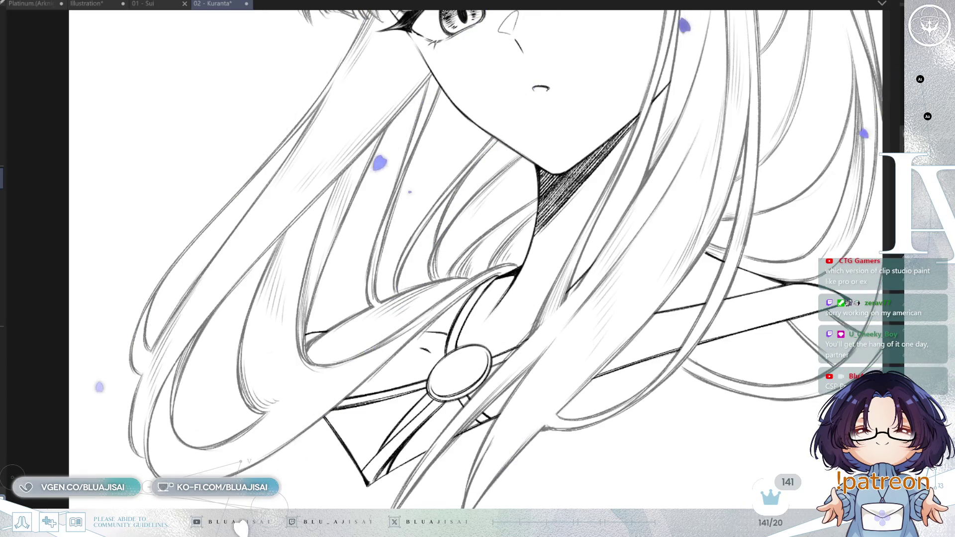
key("ctrl+z")
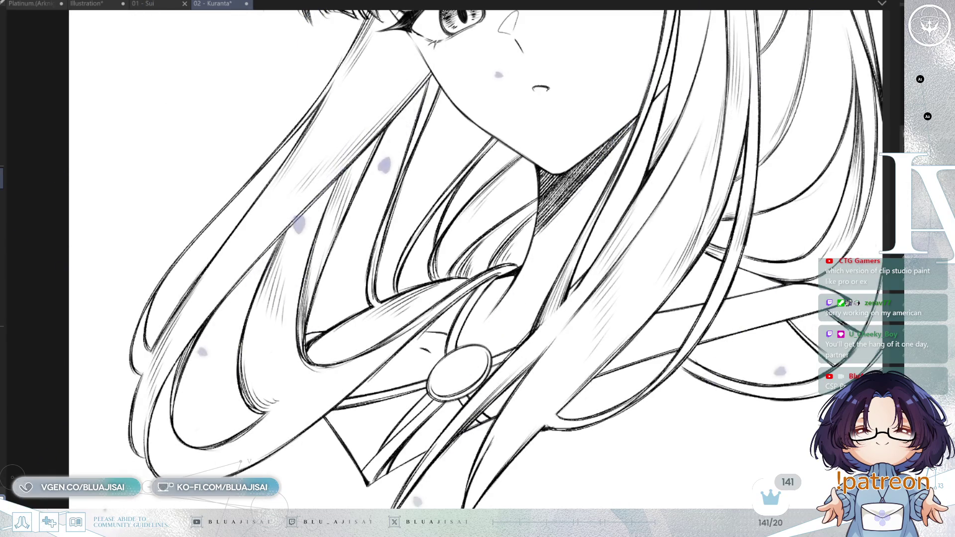
key("ctrl+0")
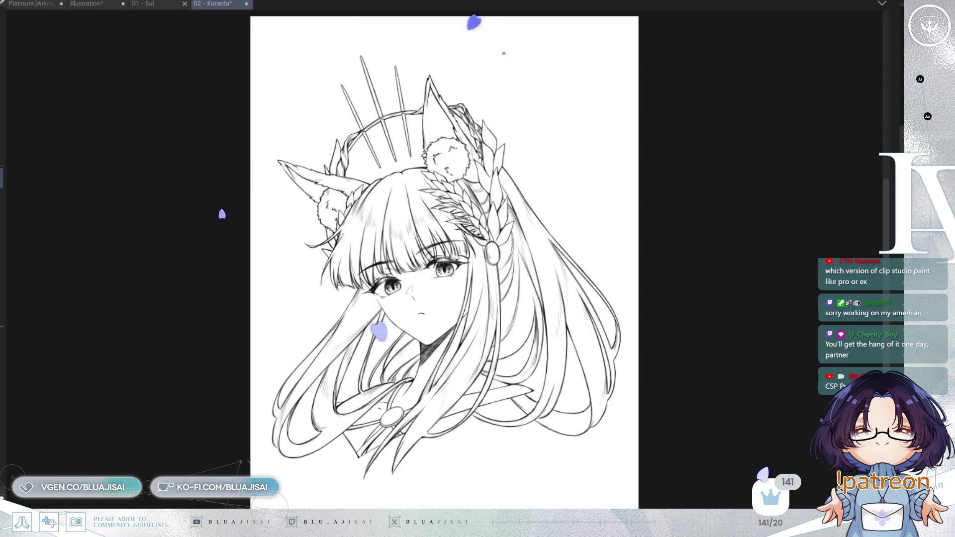
Lasso the mouth and enlarge it slightly with a transform, checking the result mirrored
scroll(533, 266, "up", 5)
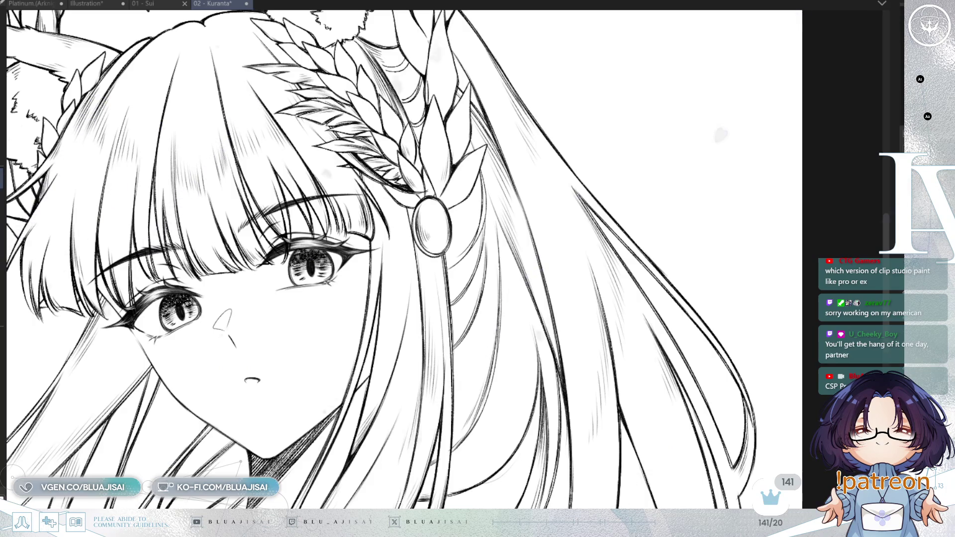
key("h")
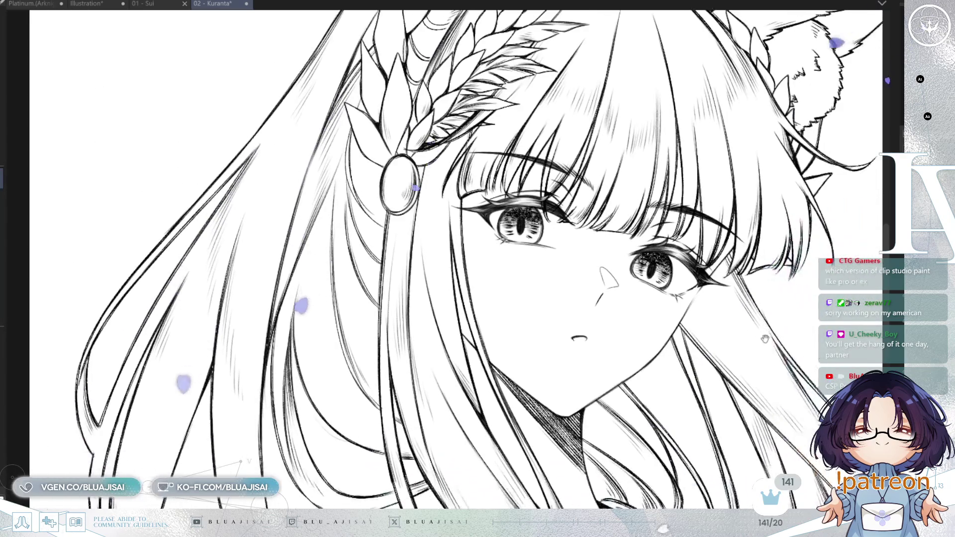
key("h")
scroll(444, 260, "left", 3)
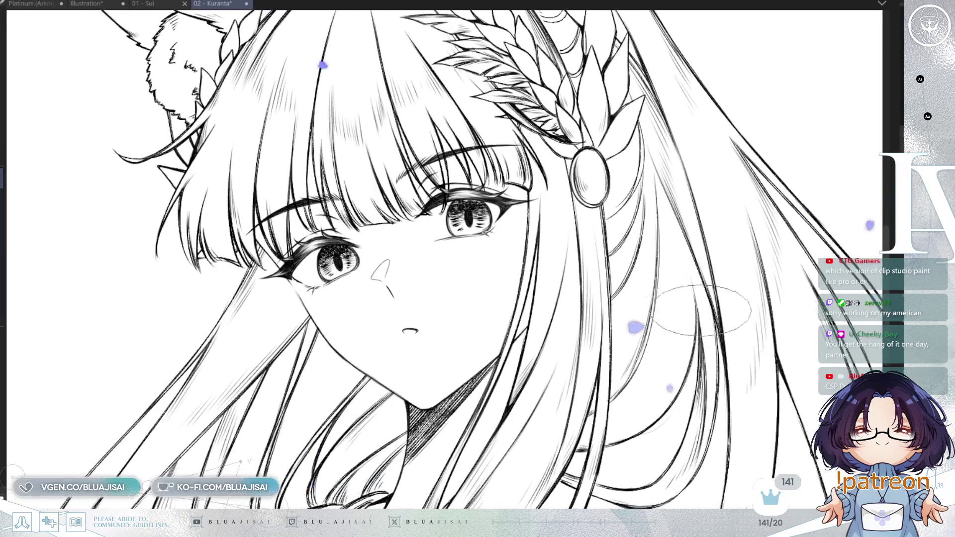
key("p")
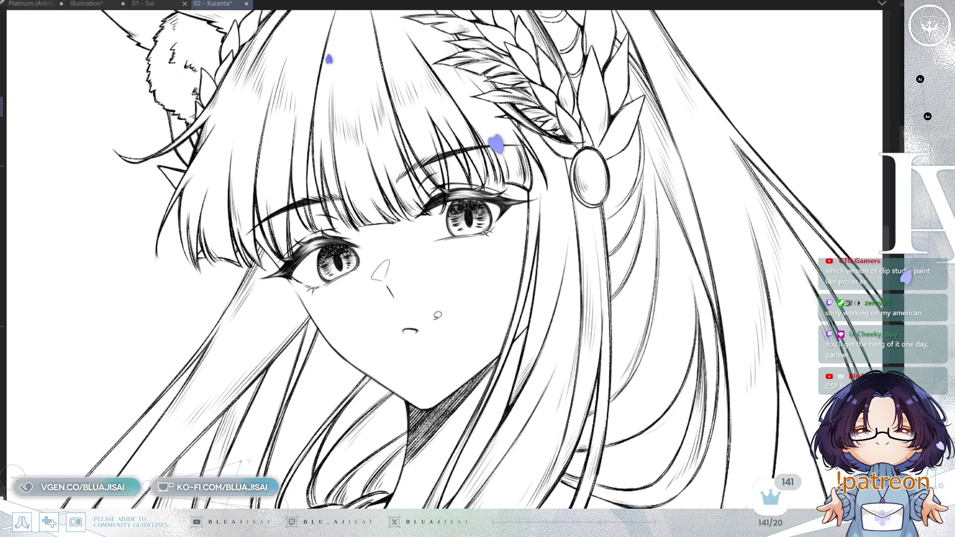
left_click_drag(413, 310, 411, 310)
key("ctrl+t")
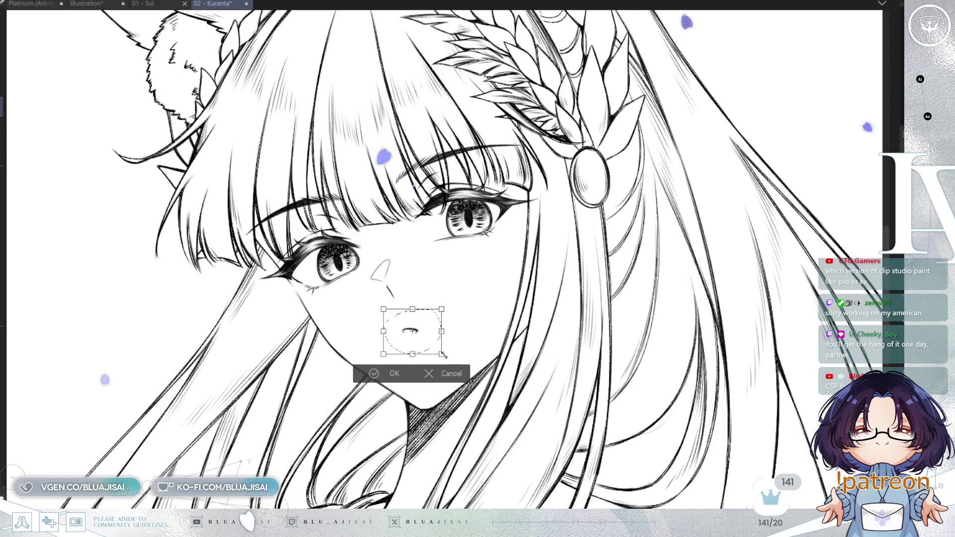
mouse_move(449, 357)
left_mouse_down()
mouse_move(456, 364)
mouse_move(442, 337)
left_mouse_up()
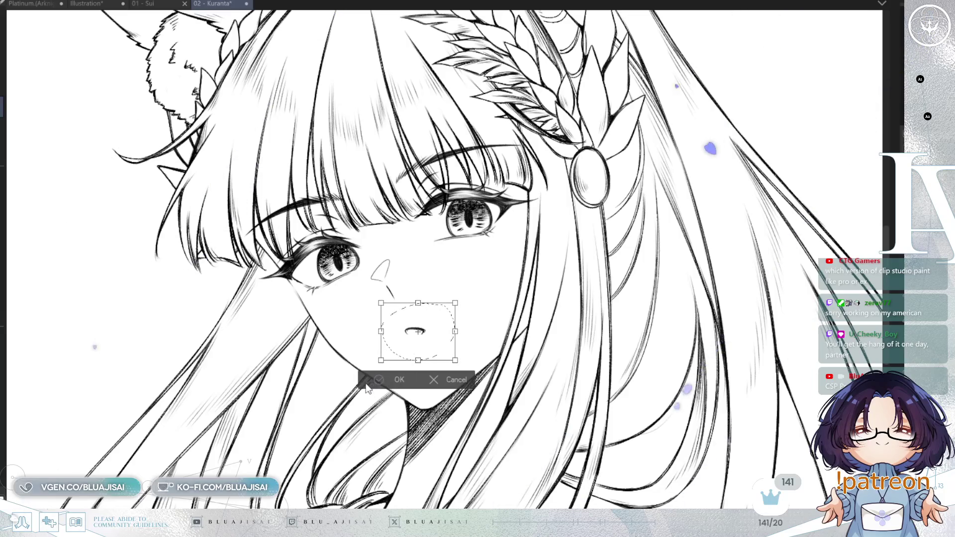
left_click(396, 379)
key("h")
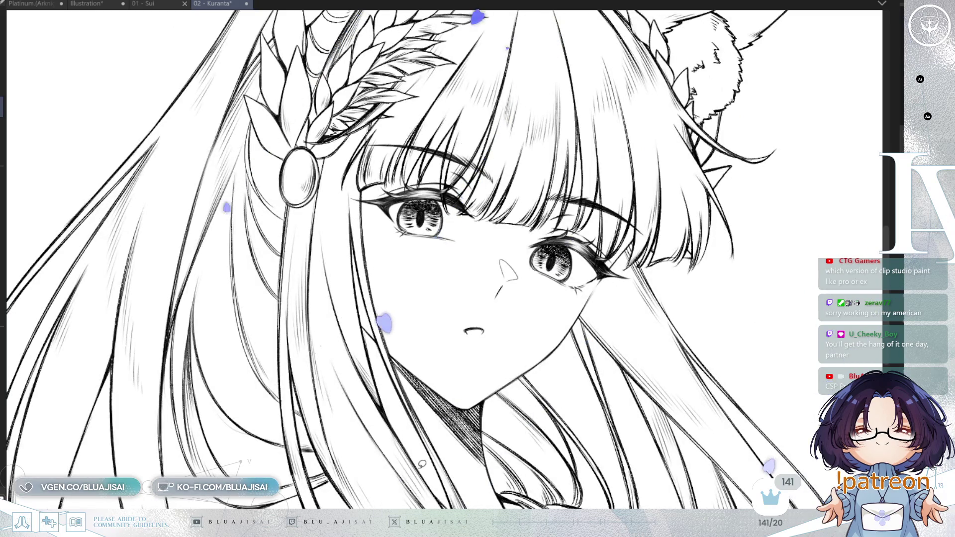
Select the nose, enlarge it slightly and nudge it up and left
left_click_drag(525, 253, 531, 263)
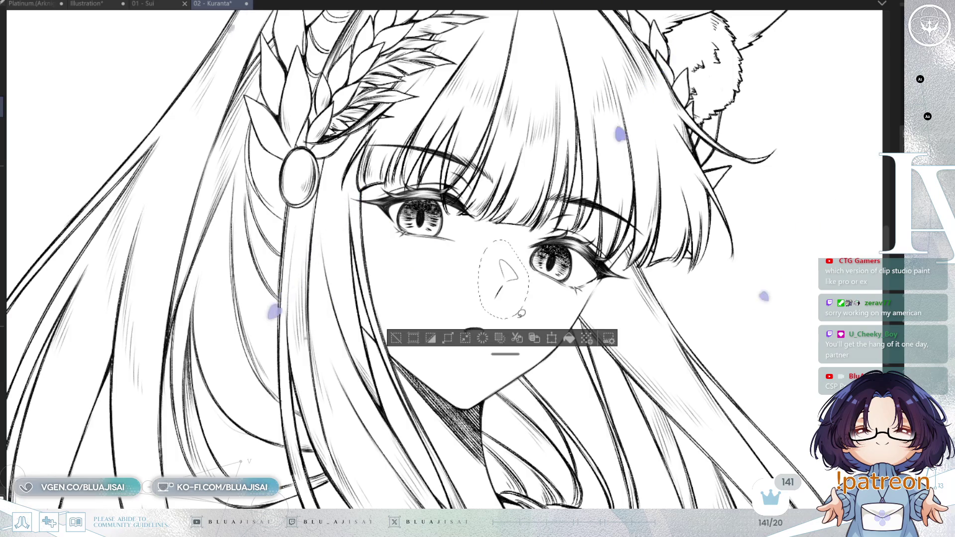
key("ctrl+t")
mouse_move(504, 319)
left_mouse_down()
mouse_move(504, 337)
mouse_move(514, 318)
left_mouse_up()
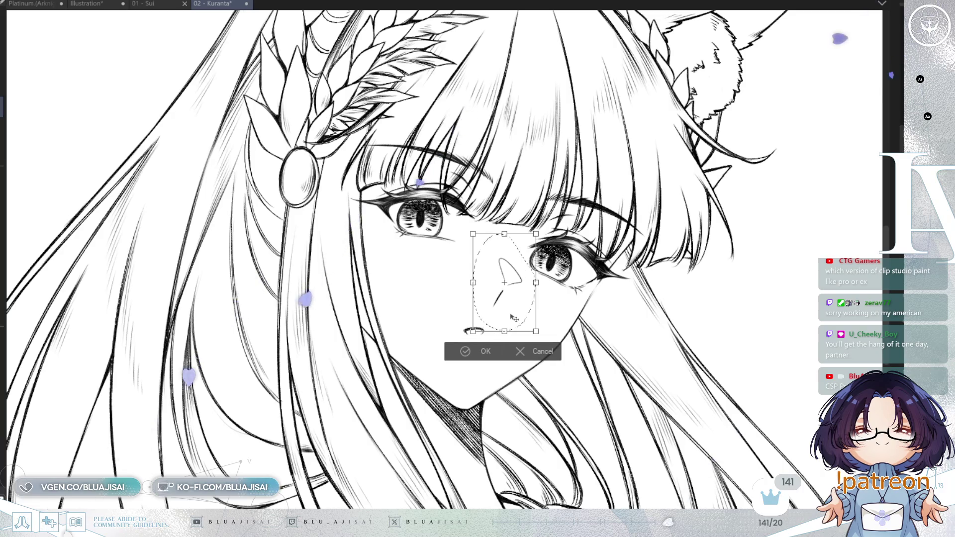
key("h")
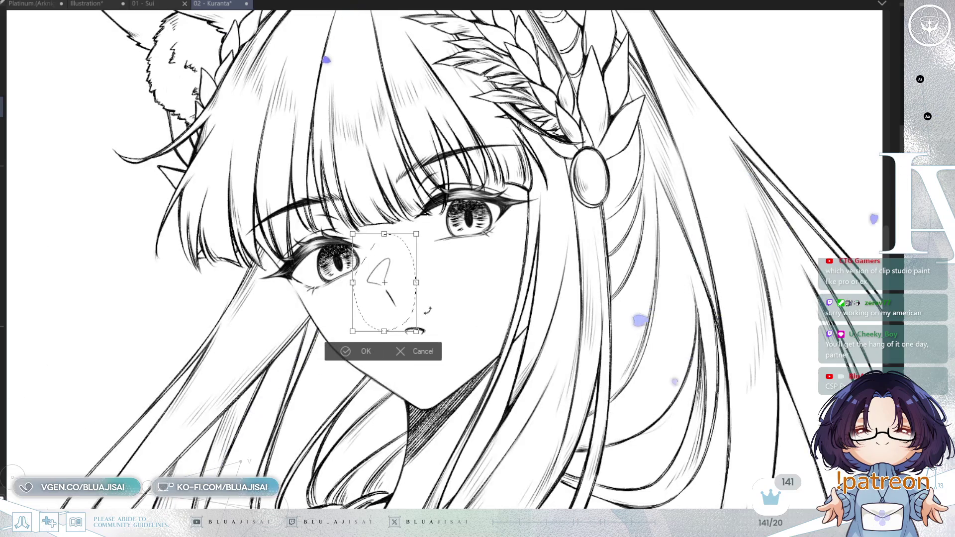
left_click_drag(404, 309, 398, 308)
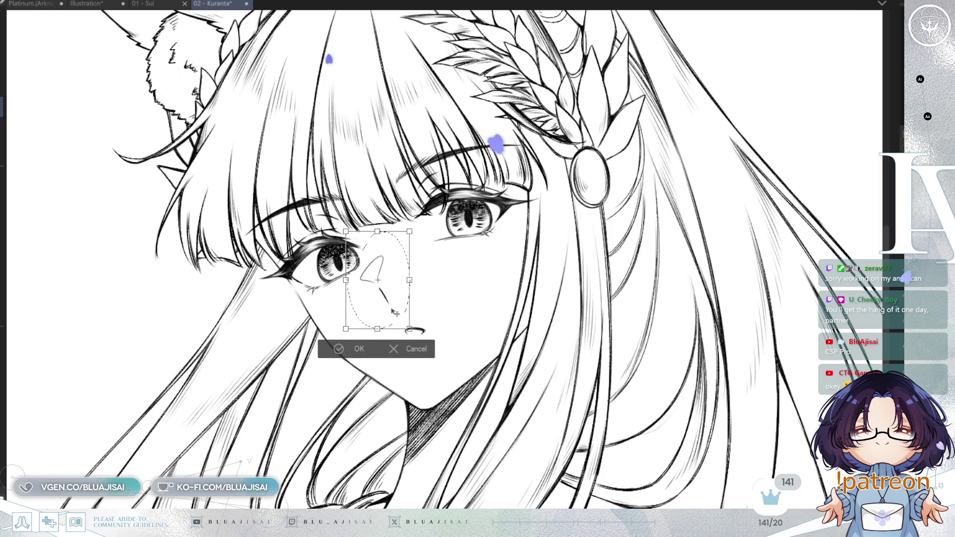
key("Return")
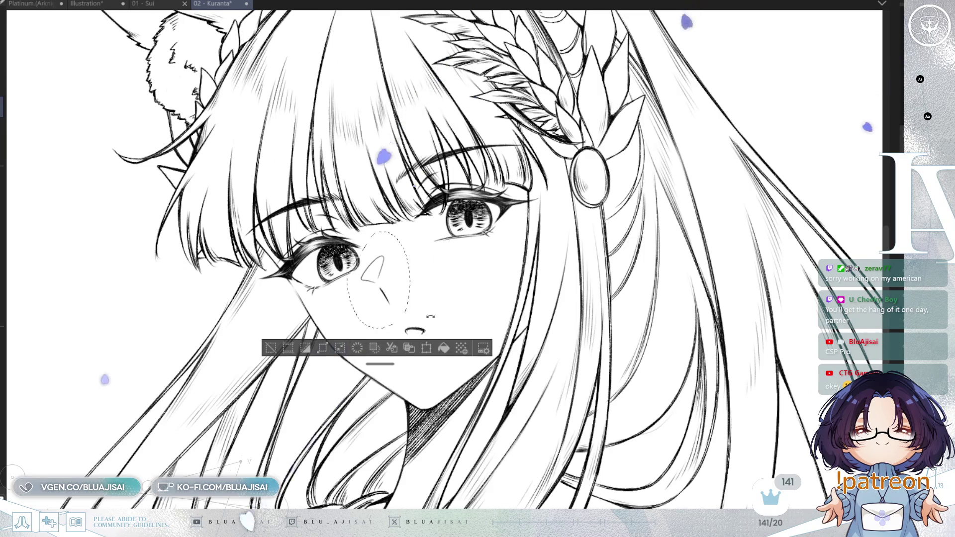
key("h")
left_click(292, 341)
Reselect the mouth and inspect it at a tilted view, then deselect and mirror-check the face
left_click_drag(435, 319, 434, 329)
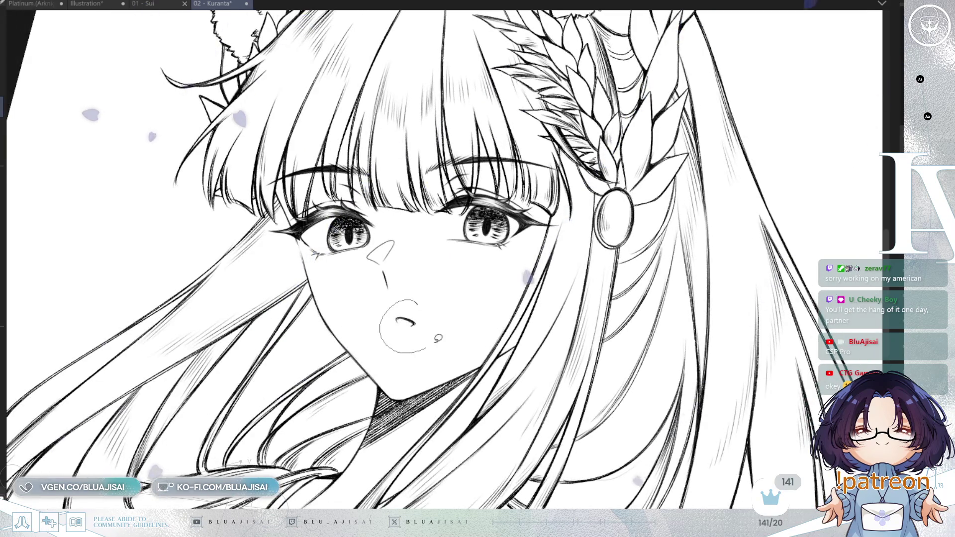
key("minus")
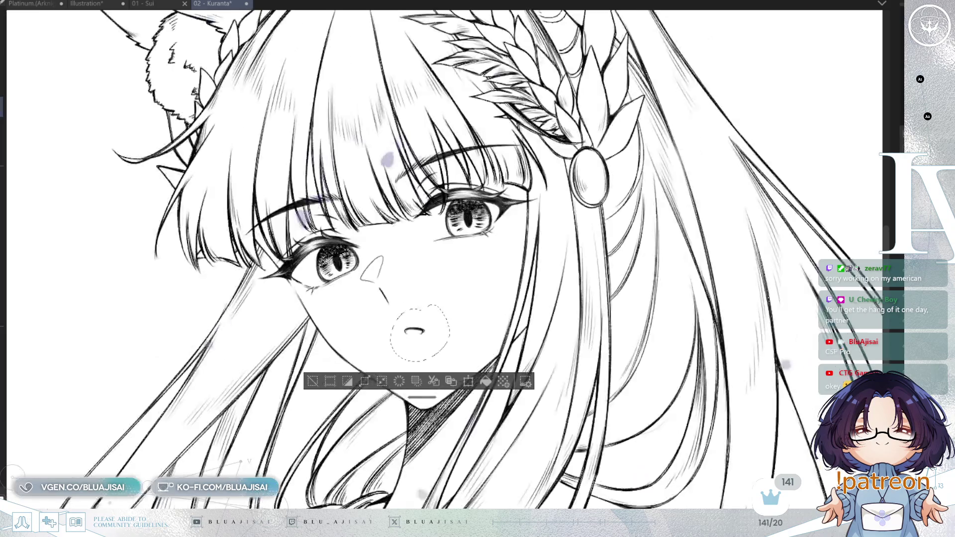
key("asciicircum")
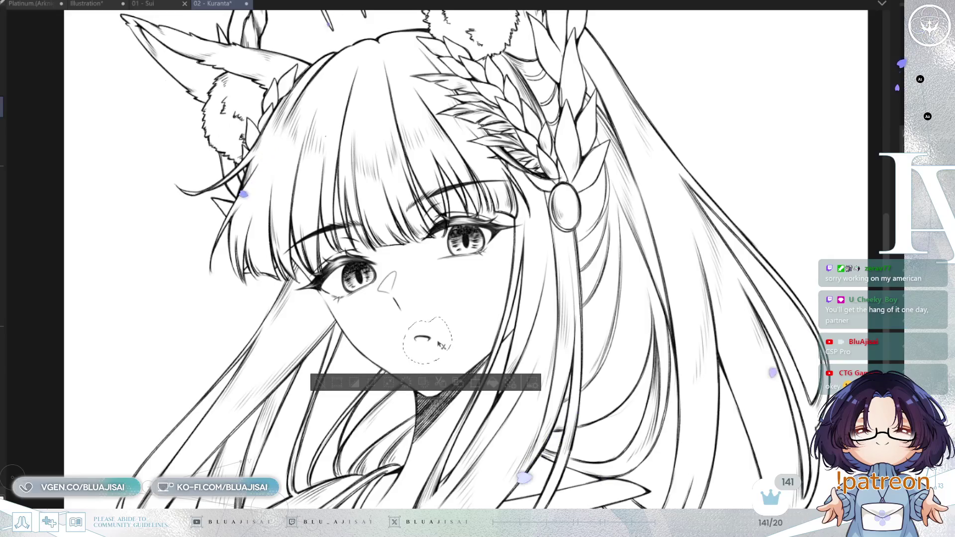
left_click(317, 385)
key("h")
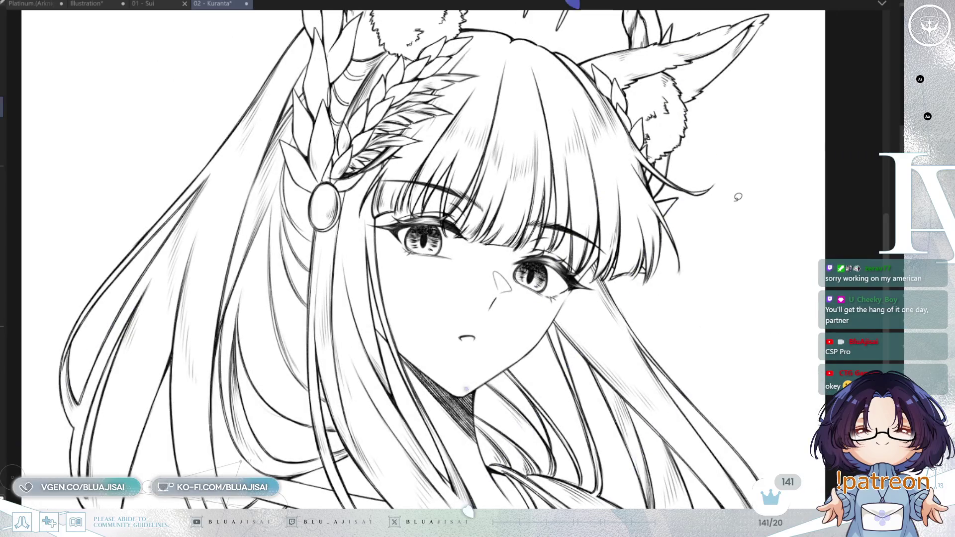
Redraw the small mouth line and rotate the view so the head sits upright
scroll(467, 338, "up", 5)
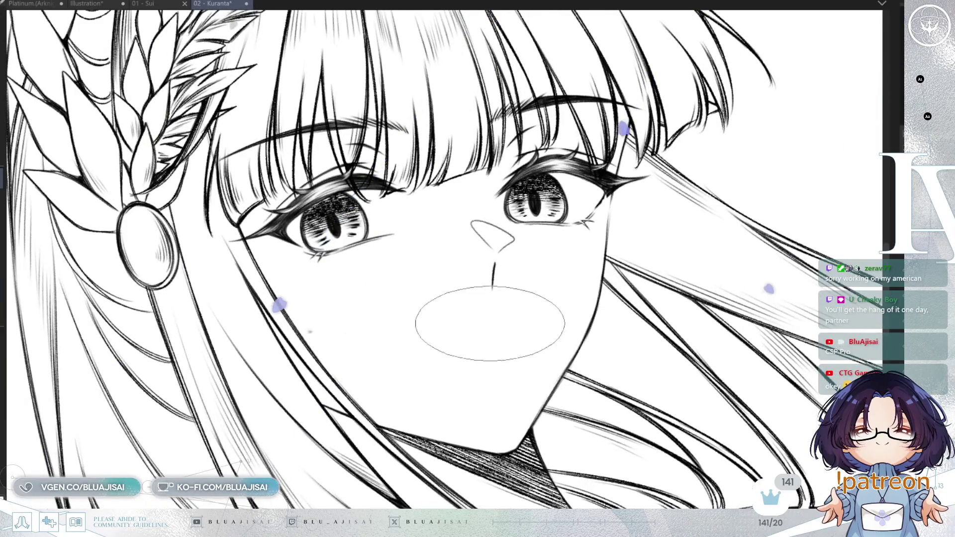
left_click_drag(487, 350, 491, 346)
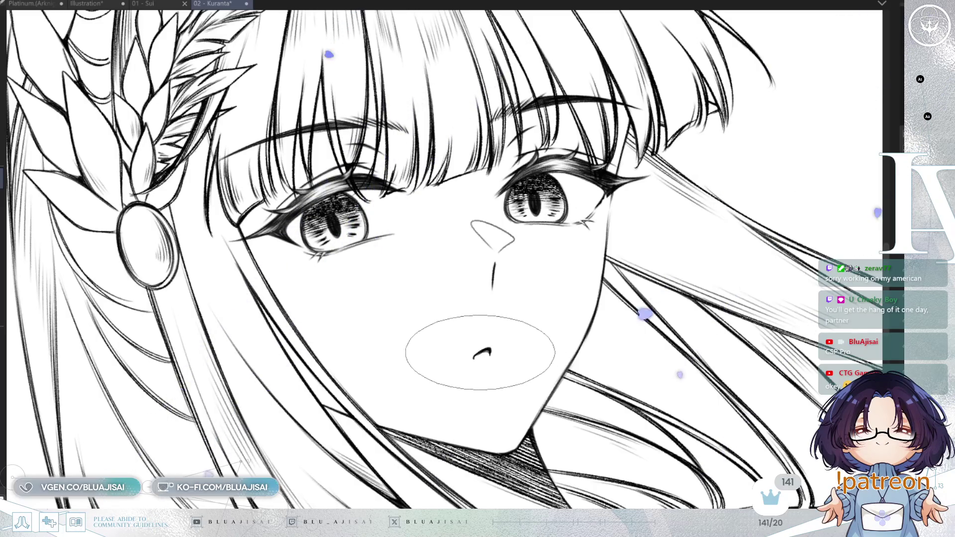
scroll(602, 279, "down", 3)
key("minus")
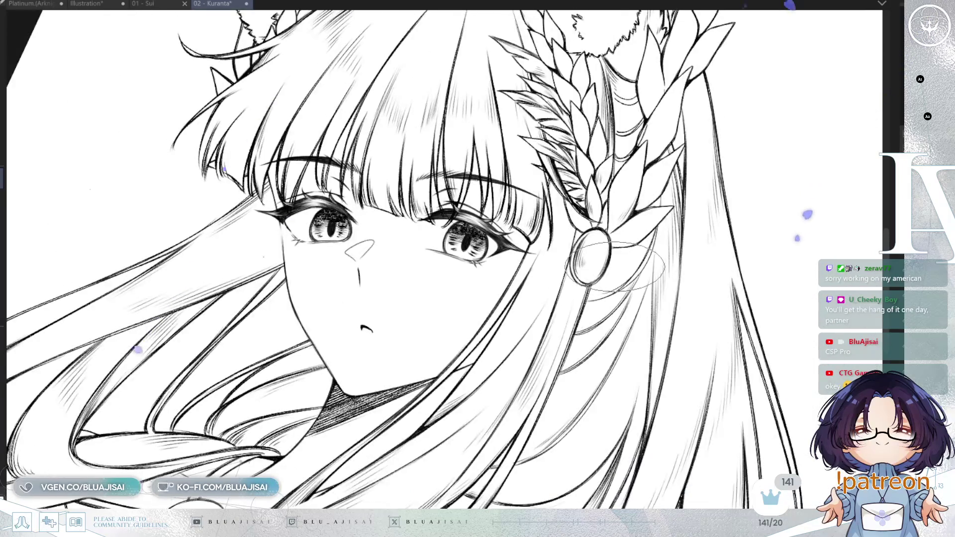
scroll(609, 269, "up", 1)
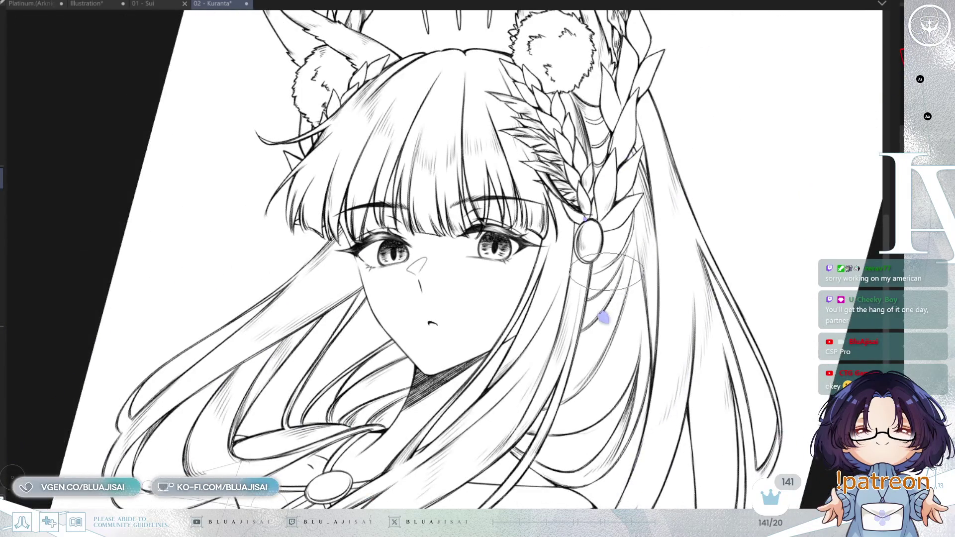
key("minus")
scroll(600, 276, "up", 1)
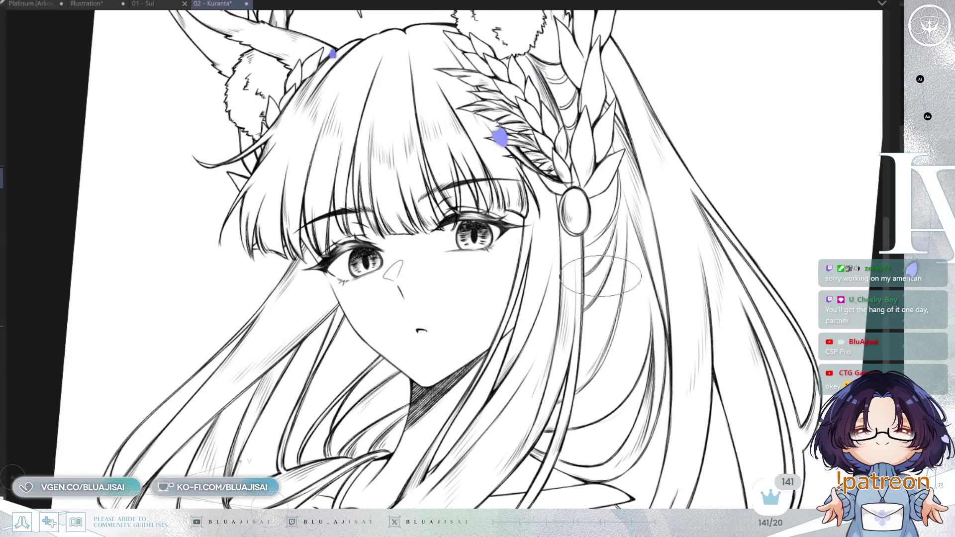
scroll(600, 276, "up", 1)
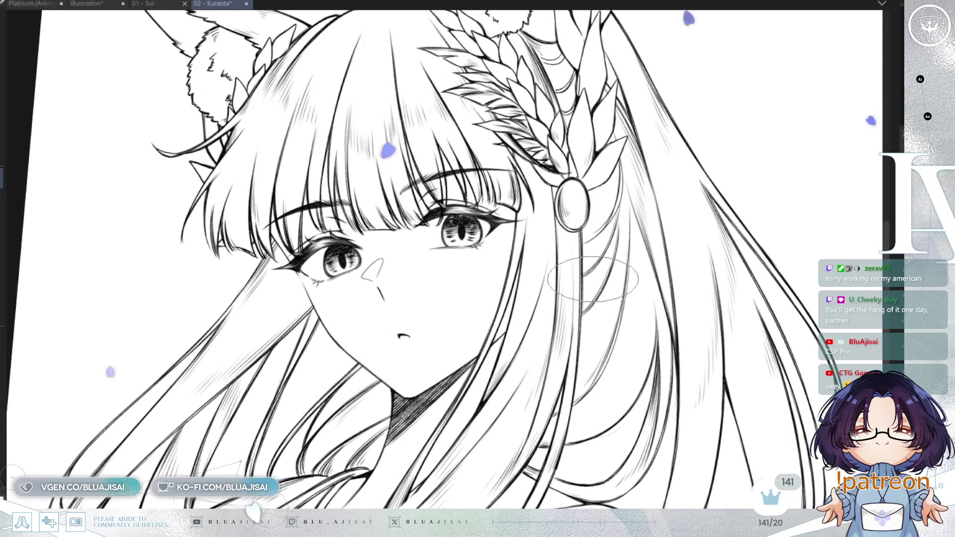
Zoom into the eyes and ink a small dark oval ring inside the left eye
scroll(577, 294, "down", 3)
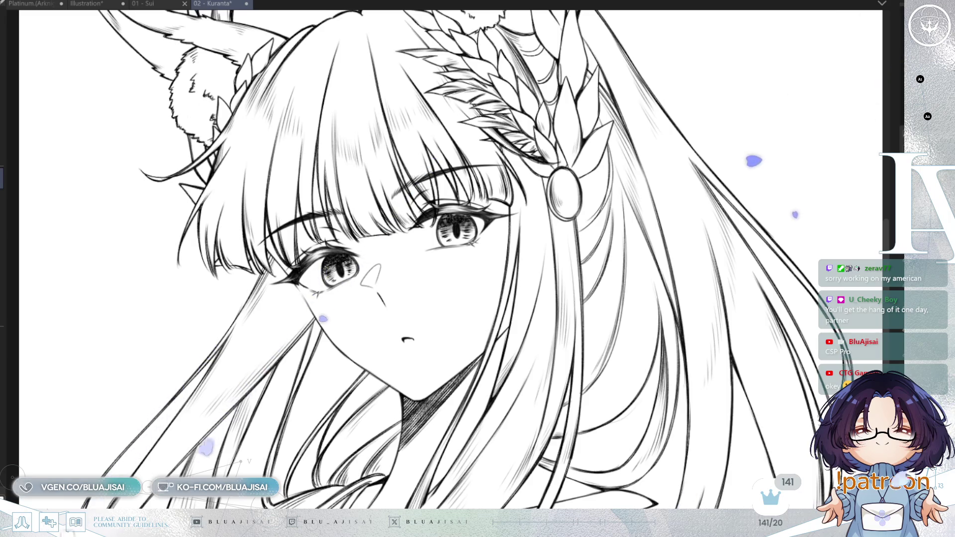
scroll(549, 324, "up", 3)
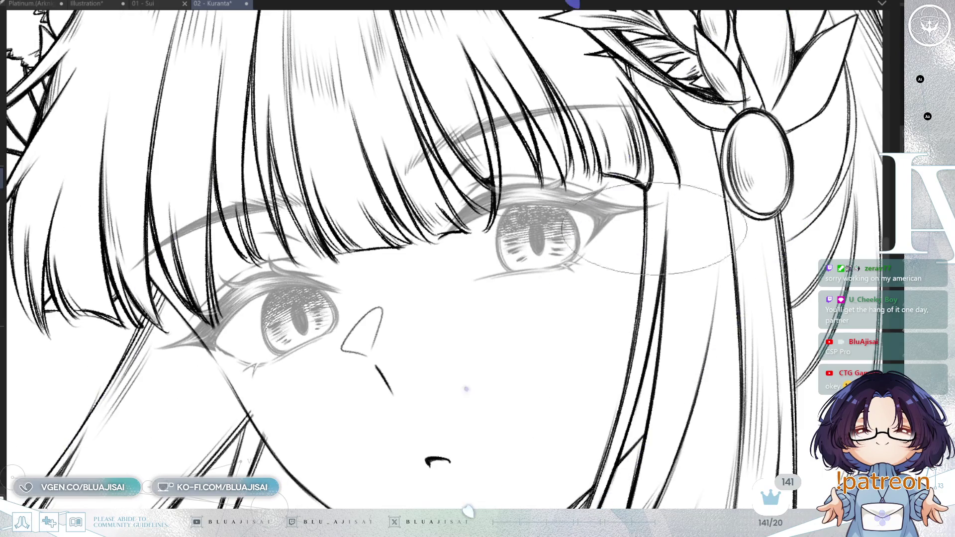
scroll(305, 268, "up", 3)
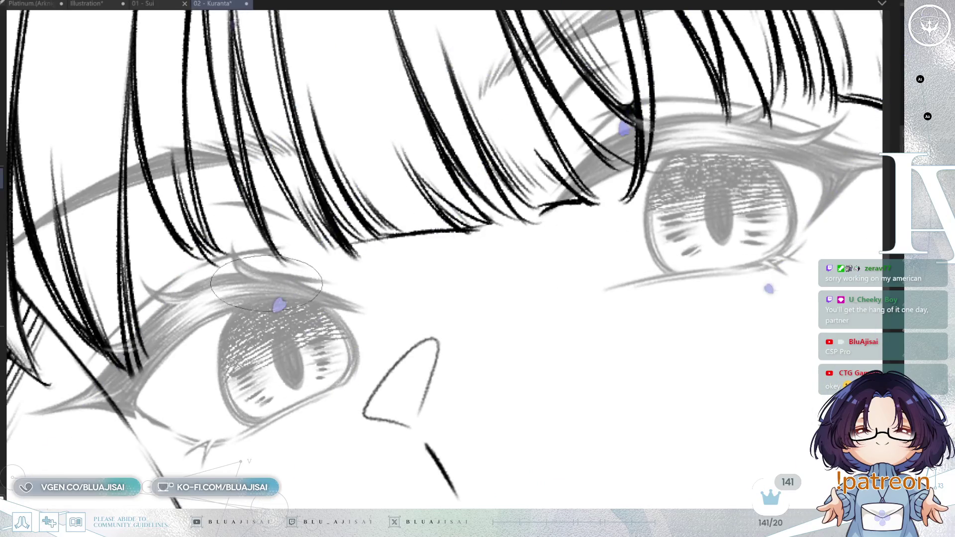
left_click_drag(281, 311, 297, 327)
key("ctrl+z")
left_click_drag(281, 304, 280, 305)
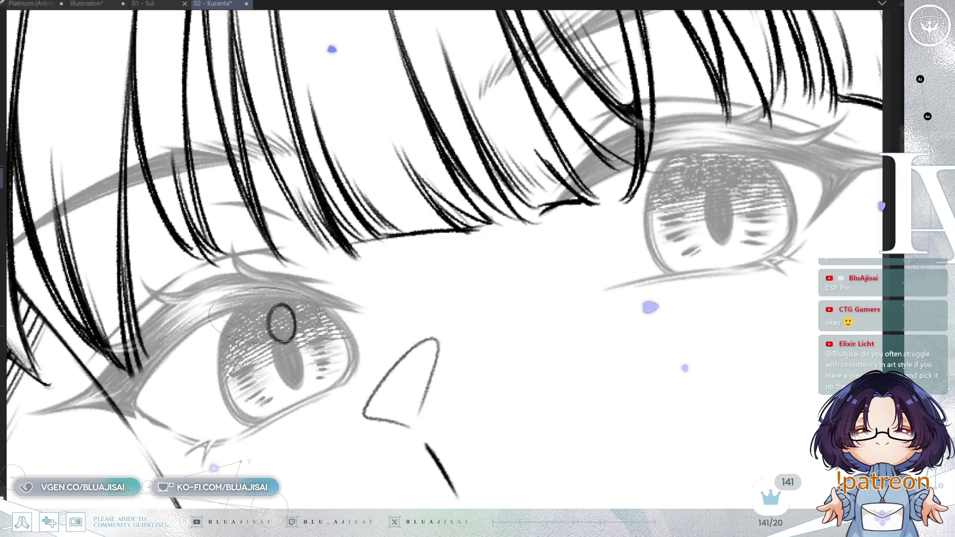